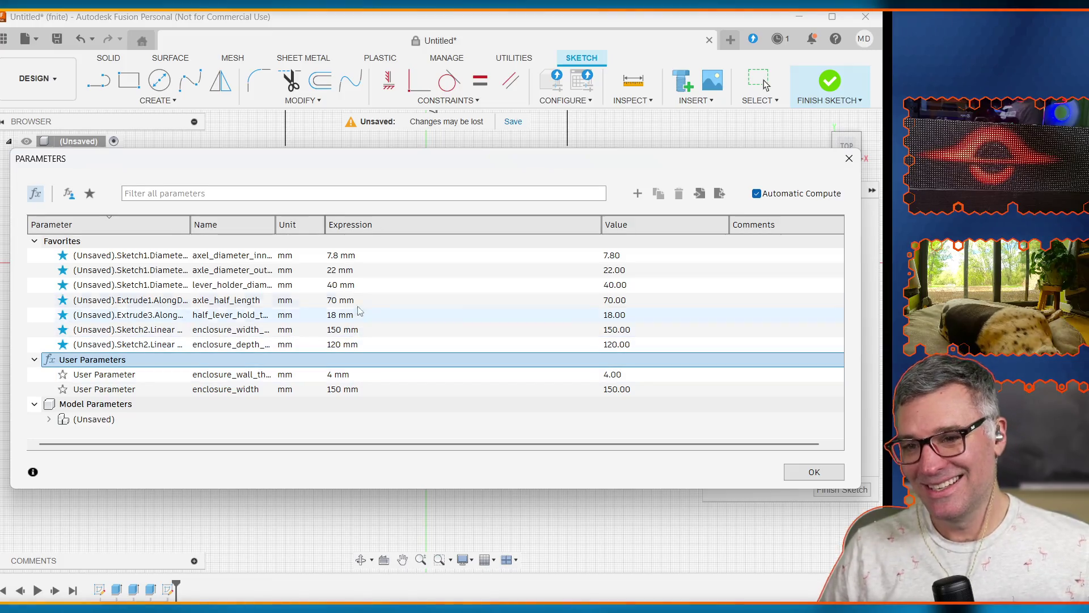
Step: Add a user parameter enclosure_depth of 120 mm, then close the Parameters dialog
click(638, 194)
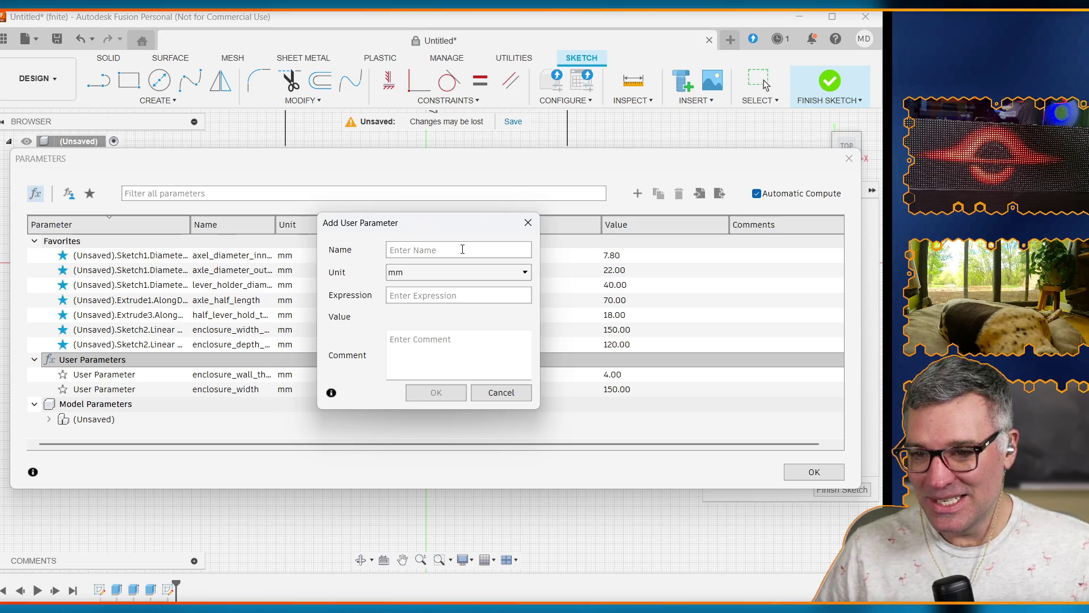
drag(454, 231, 630, 185)
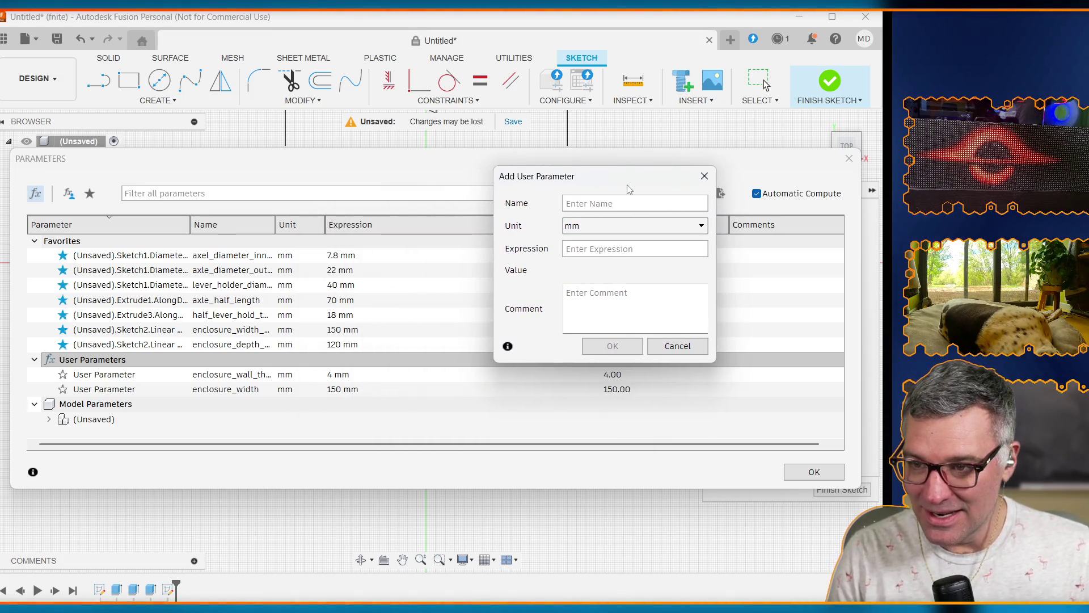
text(elc)
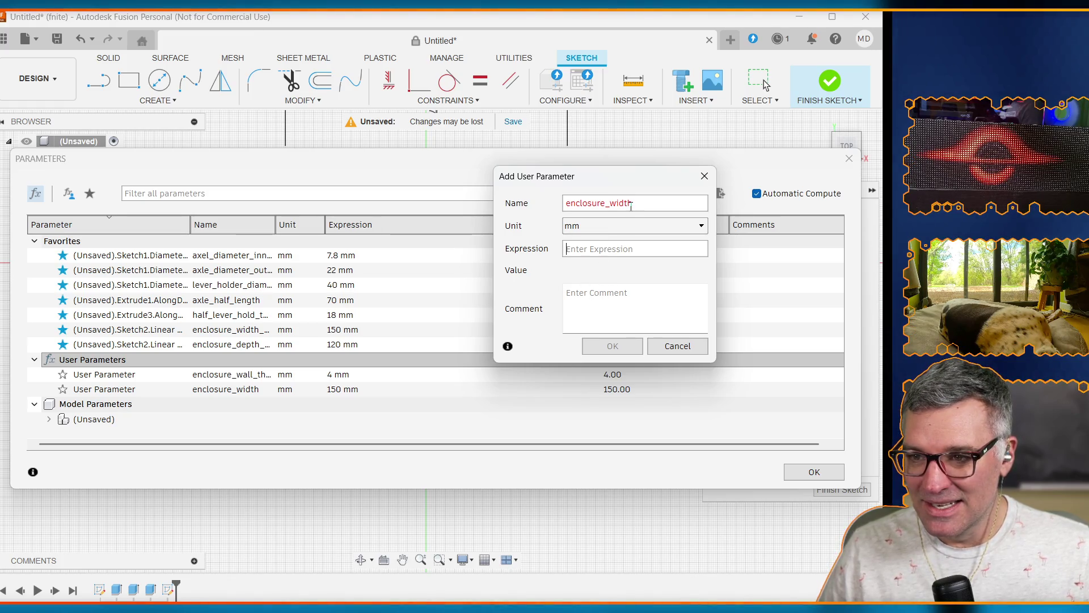
drag(611, 203, 684, 203)
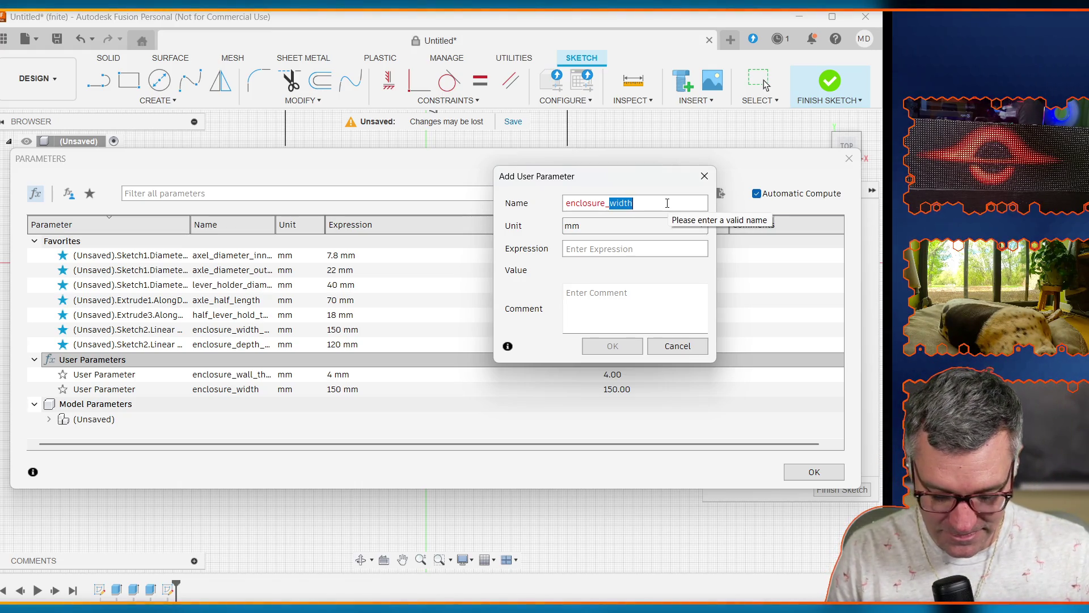
text(dept)
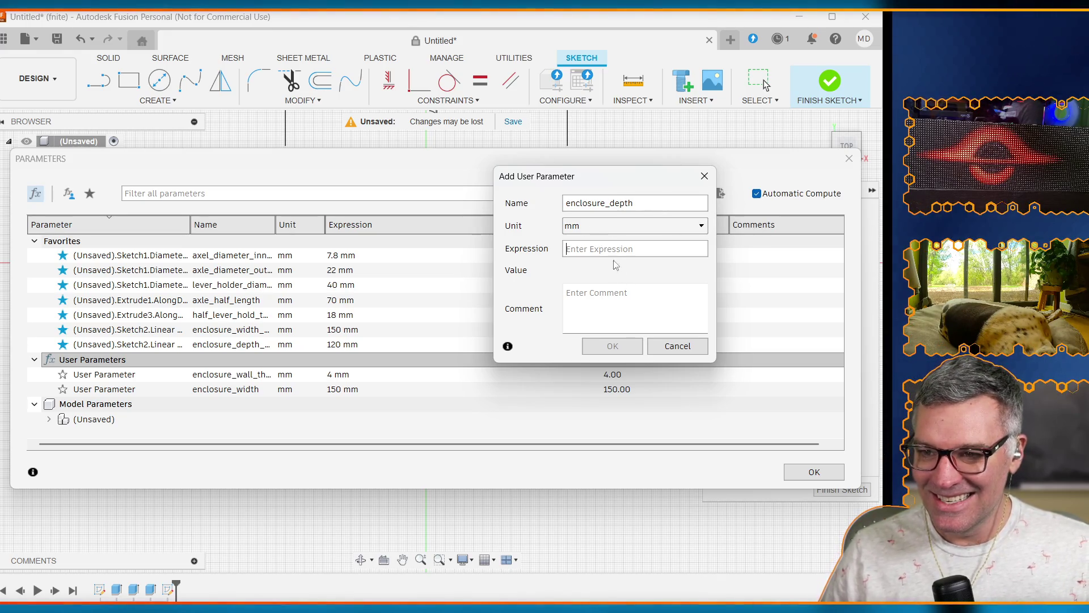
click(611, 245)
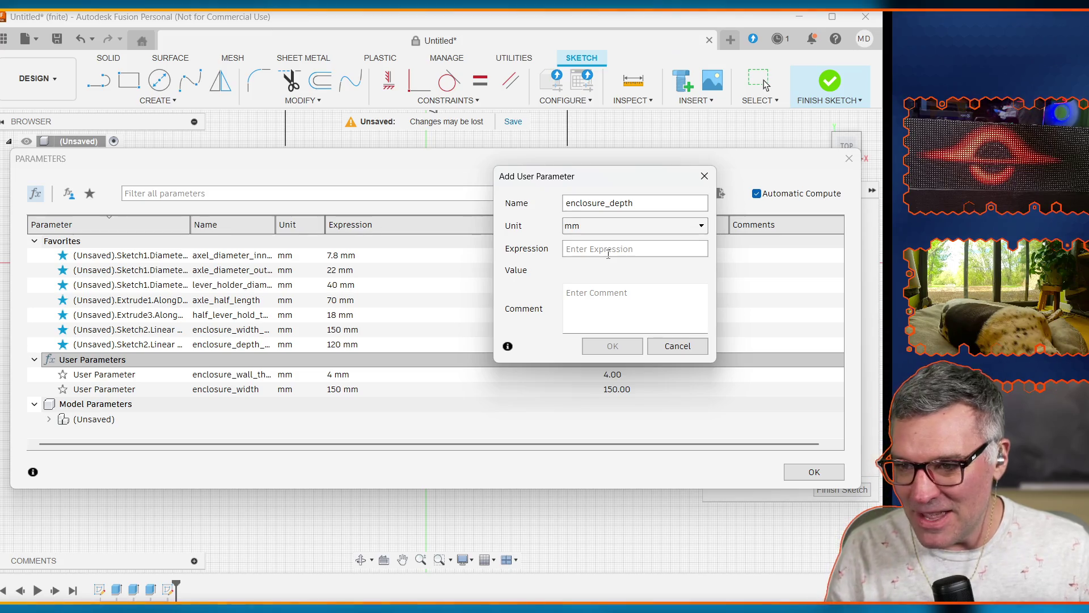
text(120mm)
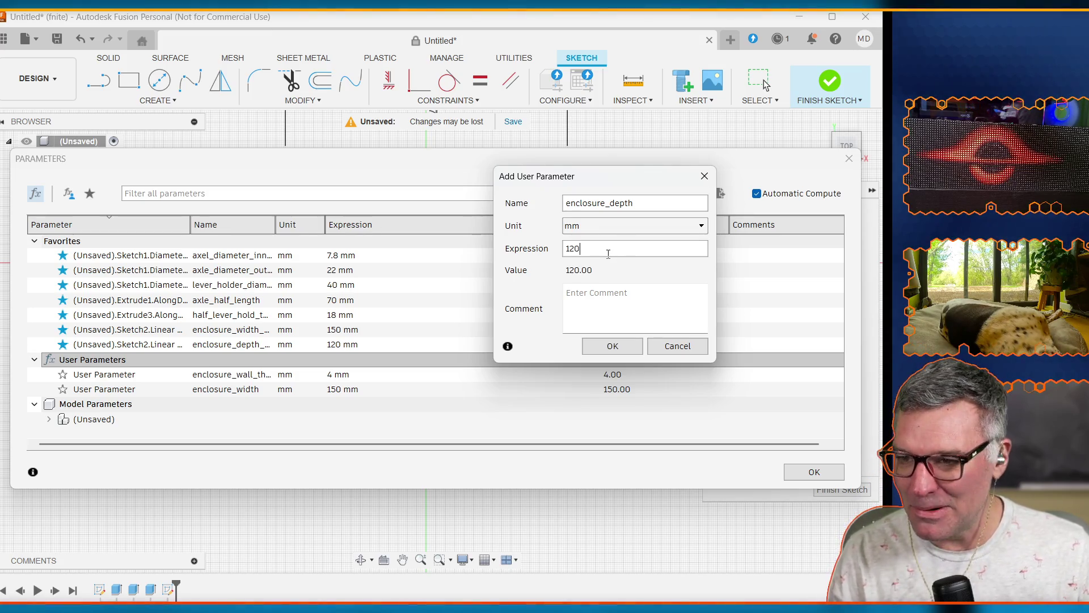
key(BackSpace)
key(BackSpace)
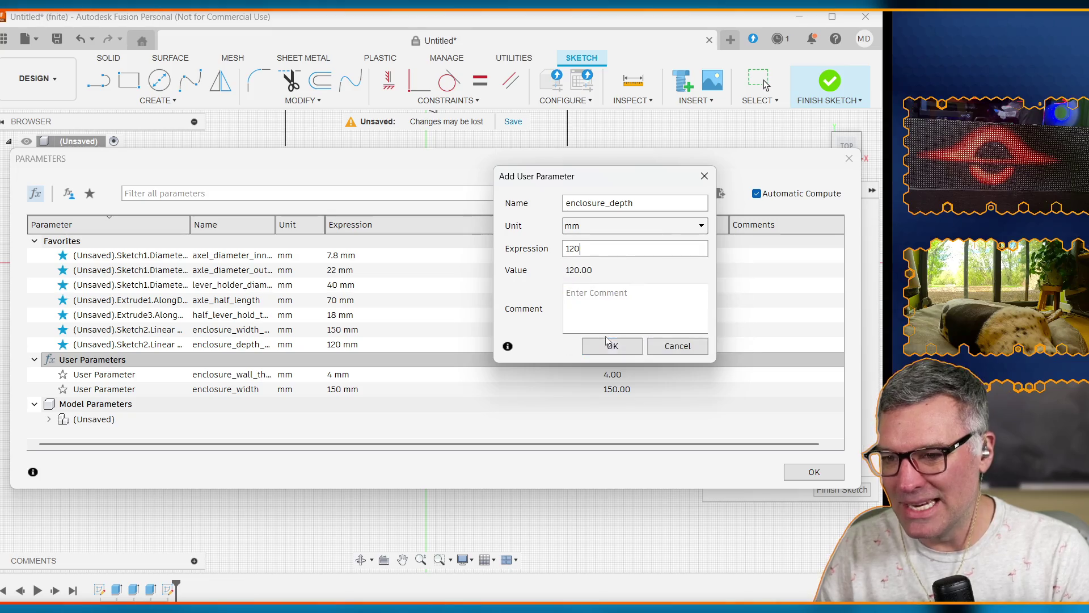
click(613, 346)
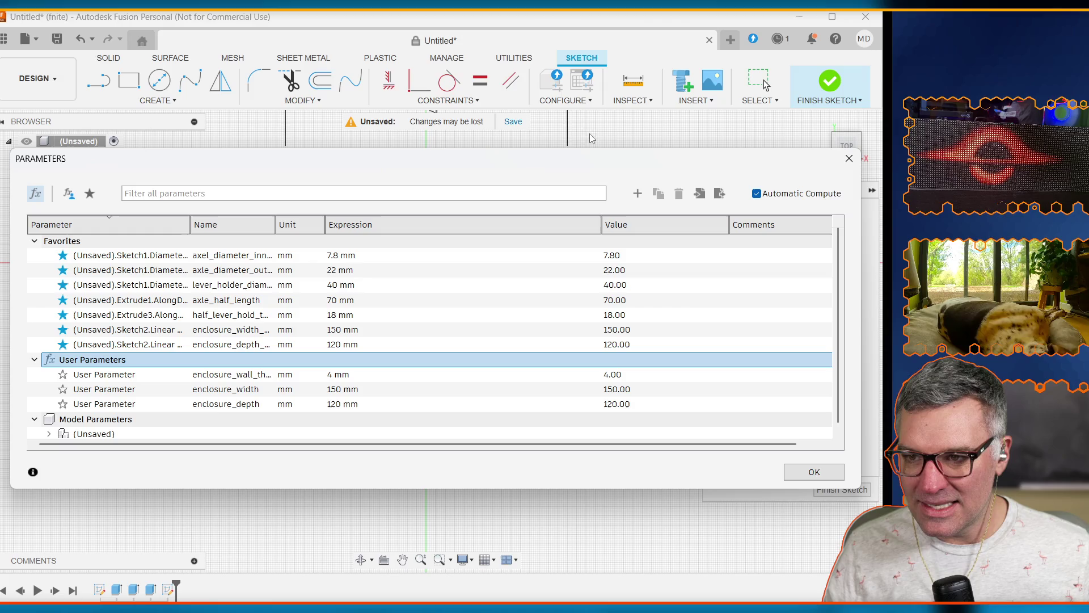
click(604, 135)
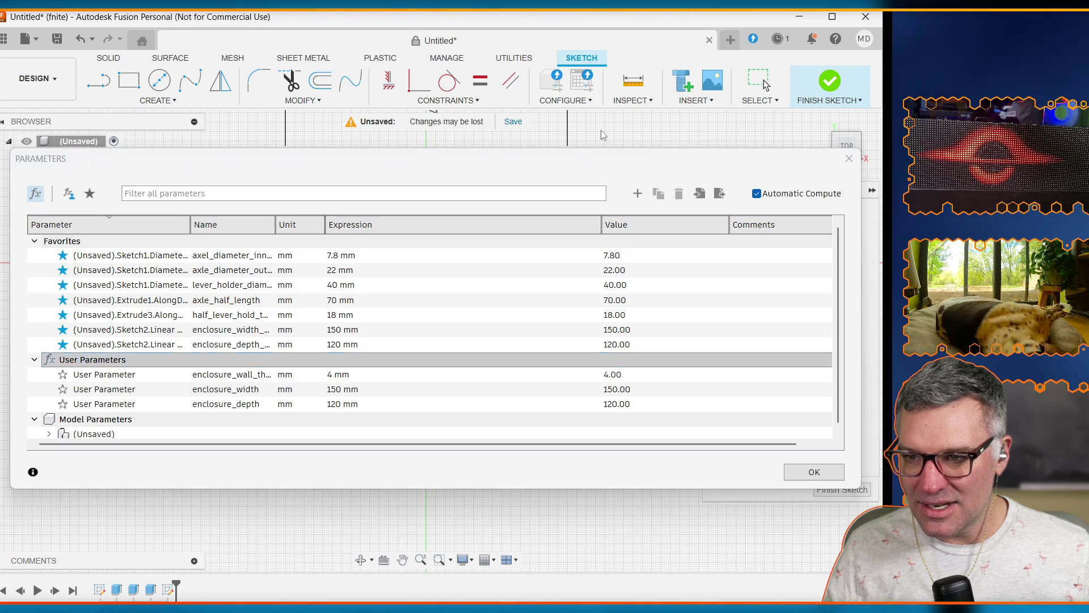
click(822, 471)
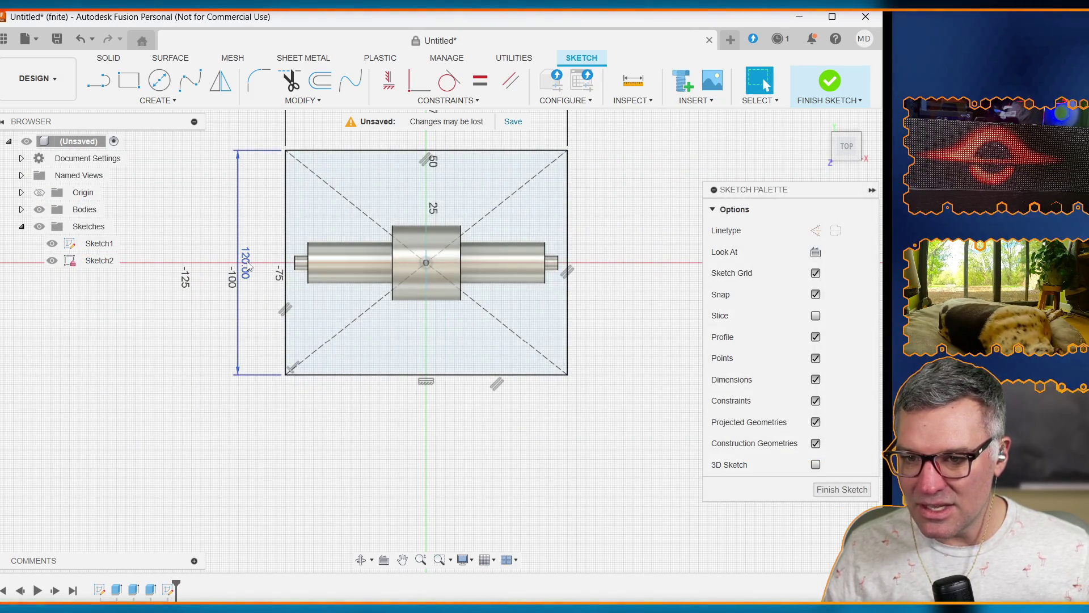
Step: Drive the rectangle's 120 mm dimension with the enclosure_depth parameter
click(247, 264)
double_click(248, 265)
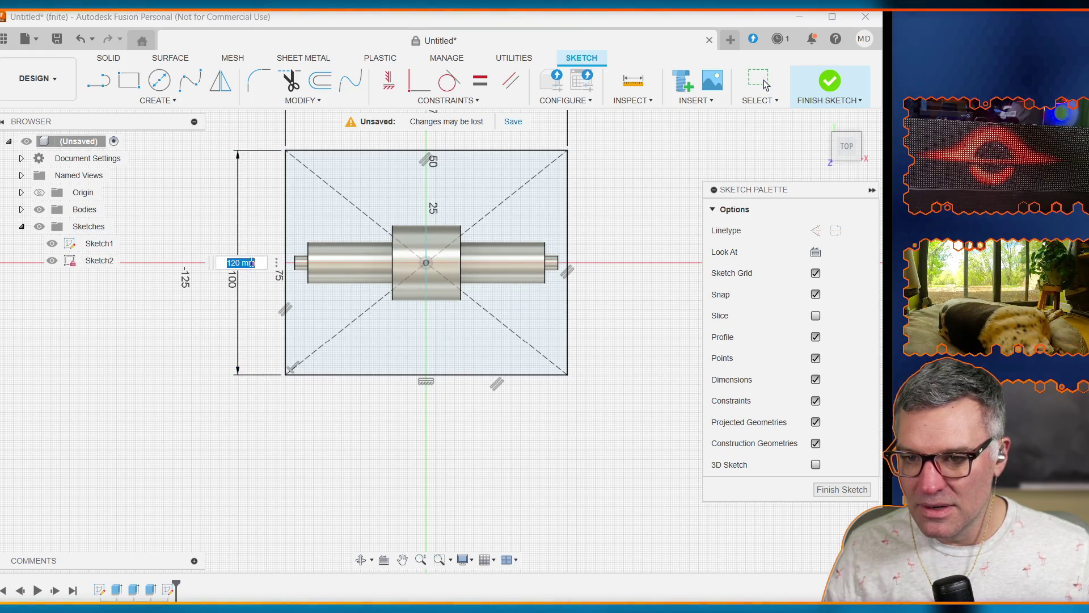
text(enclosure)
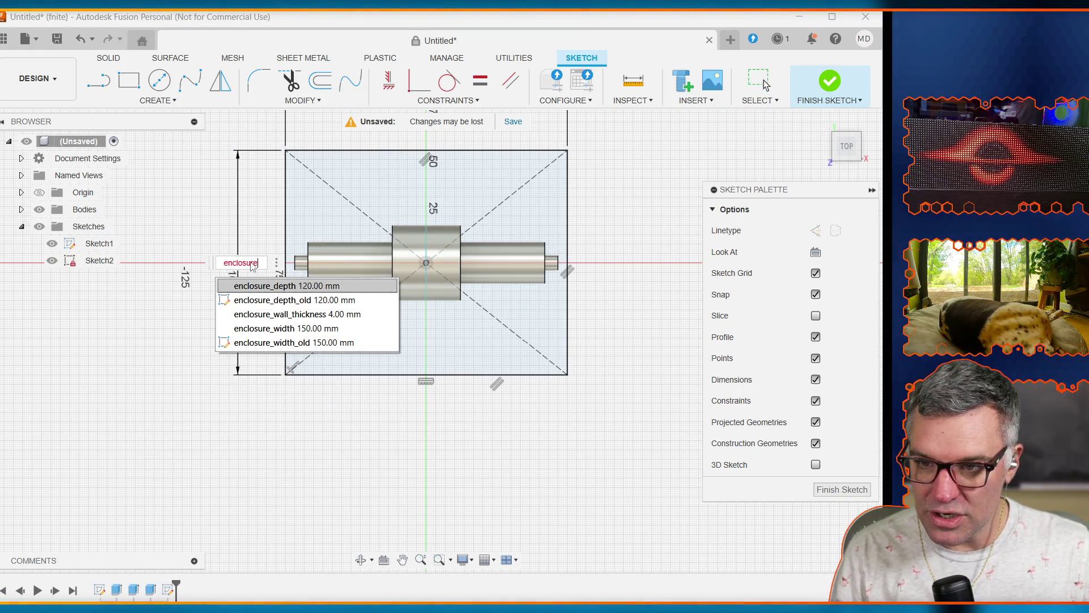
text(_depth)
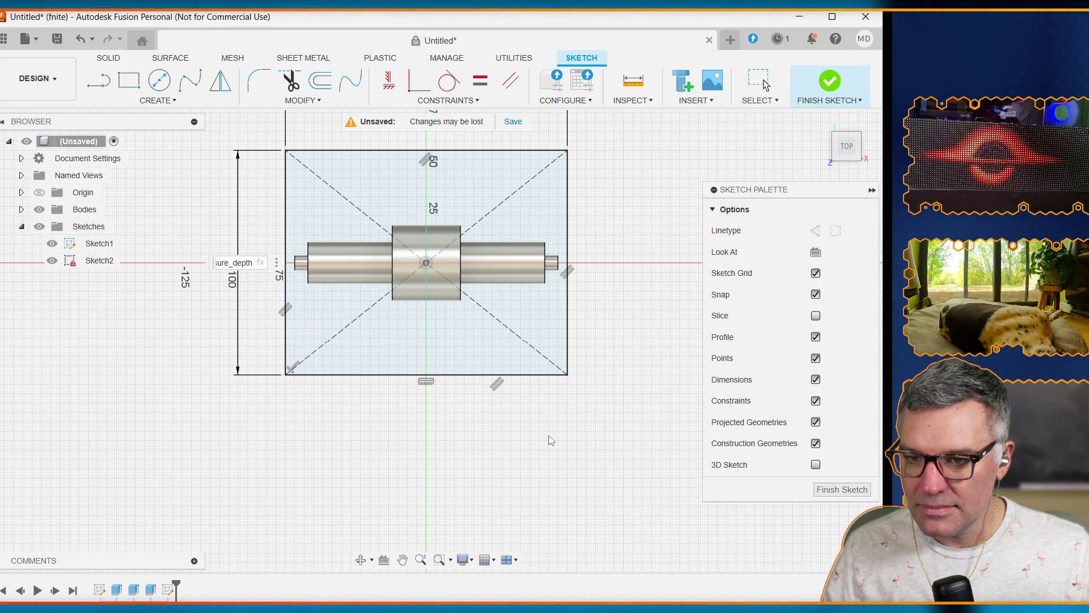
key(ctrl+a)
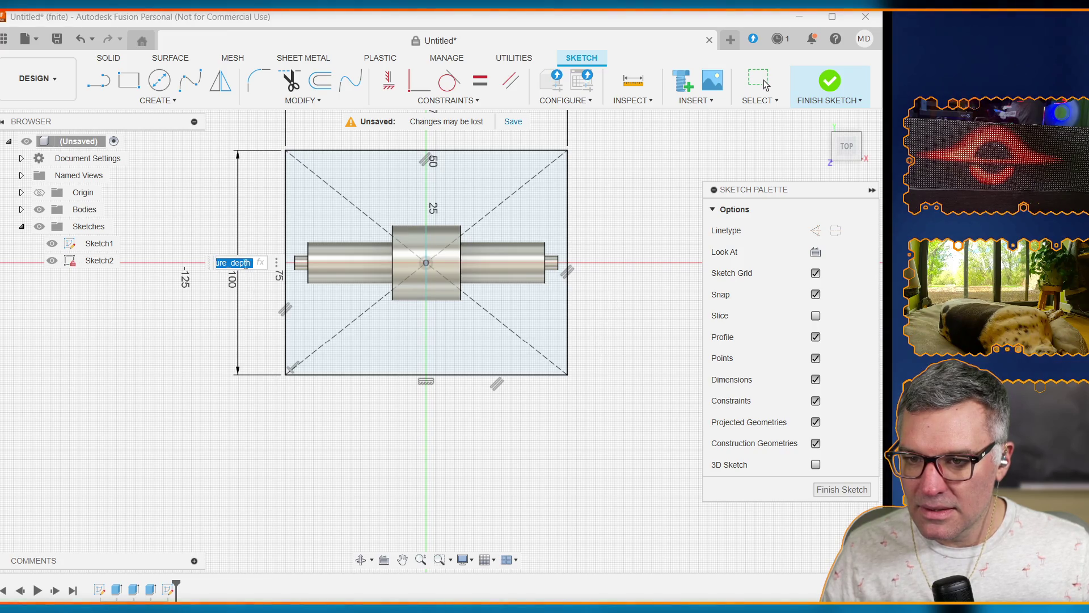
click(248, 263)
key(Return)
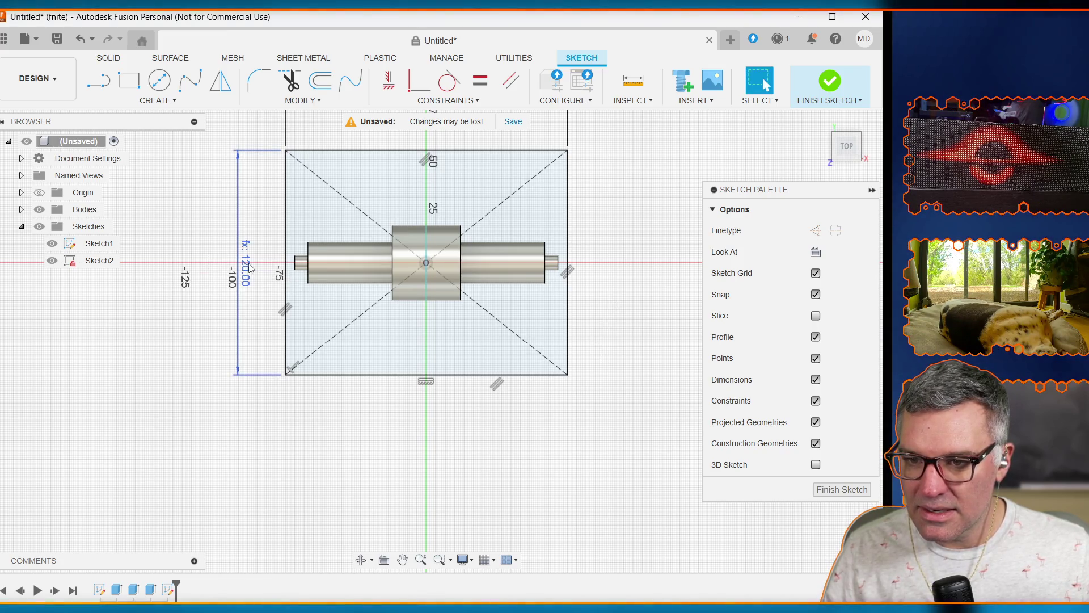
Step: Drive the rectangle's 150 mm dimension with the enclosure_width parameter
scroll(613, 306, down, 2)
scroll(605, 266, down, 2)
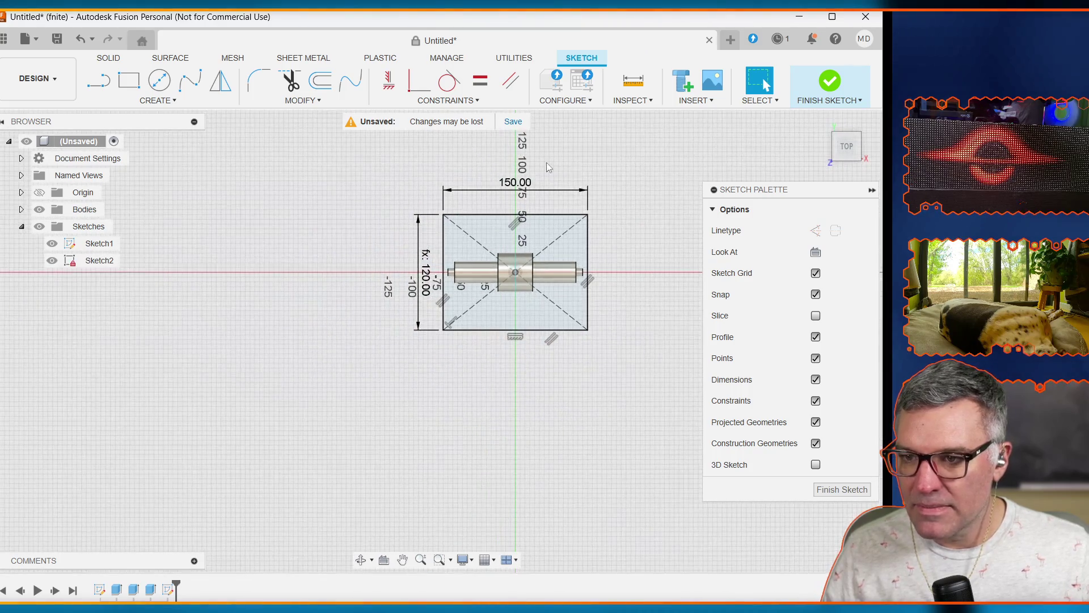
double_click(517, 183)
text(en)
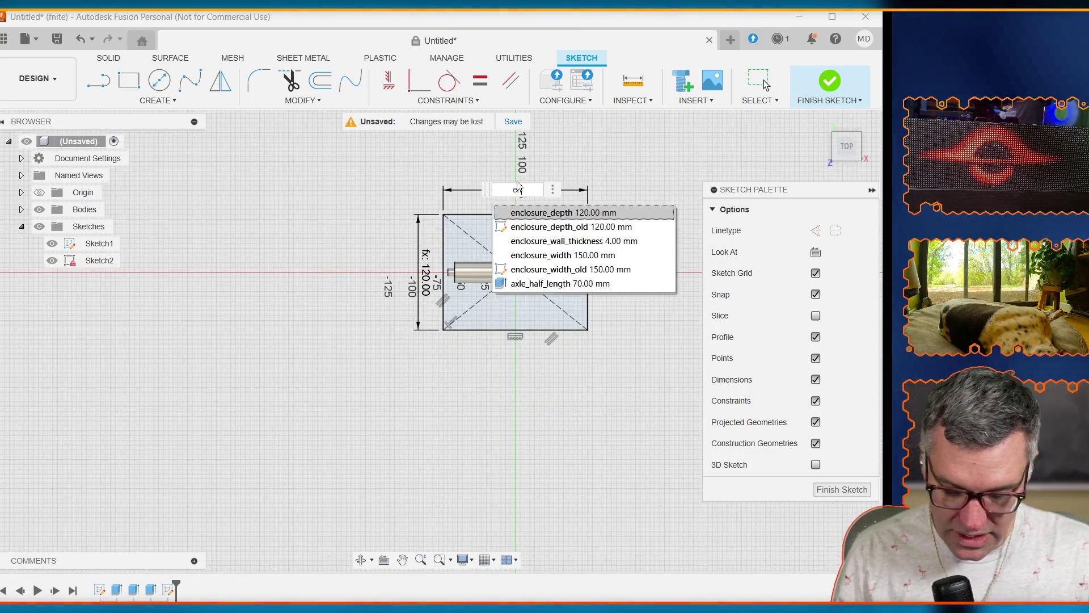
text(closure_width)
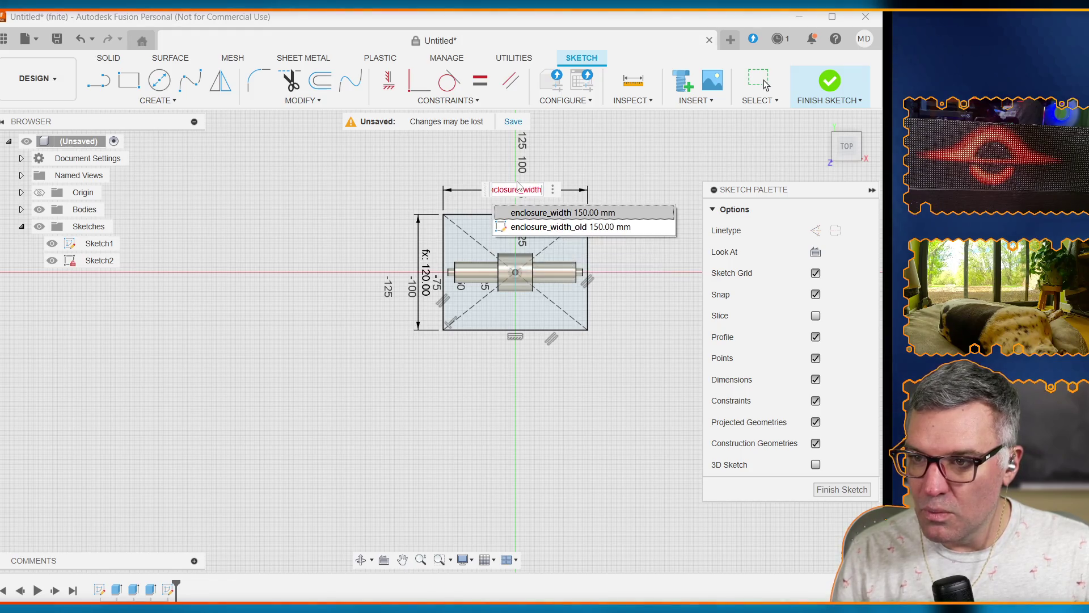
key(Return)
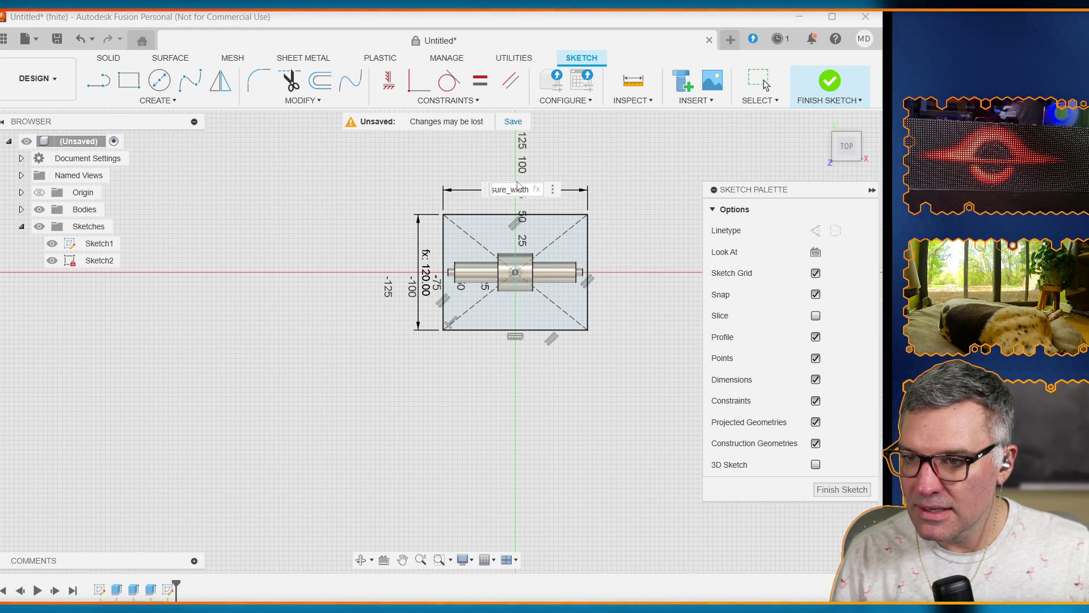
key(Return)
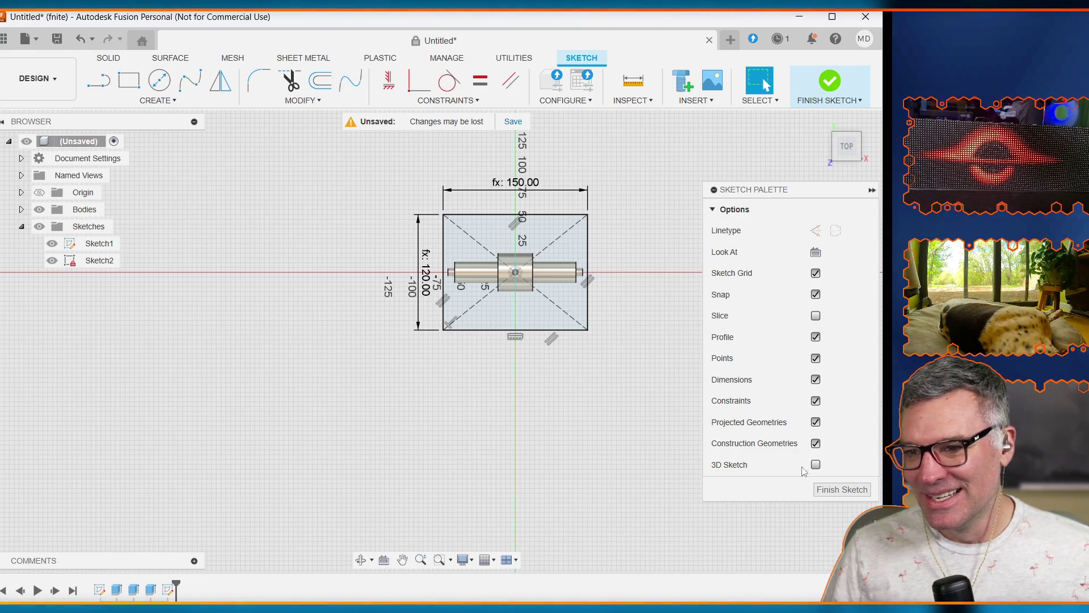
scroll(637, 255, up, 3)
scroll(620, 279, up, 1)
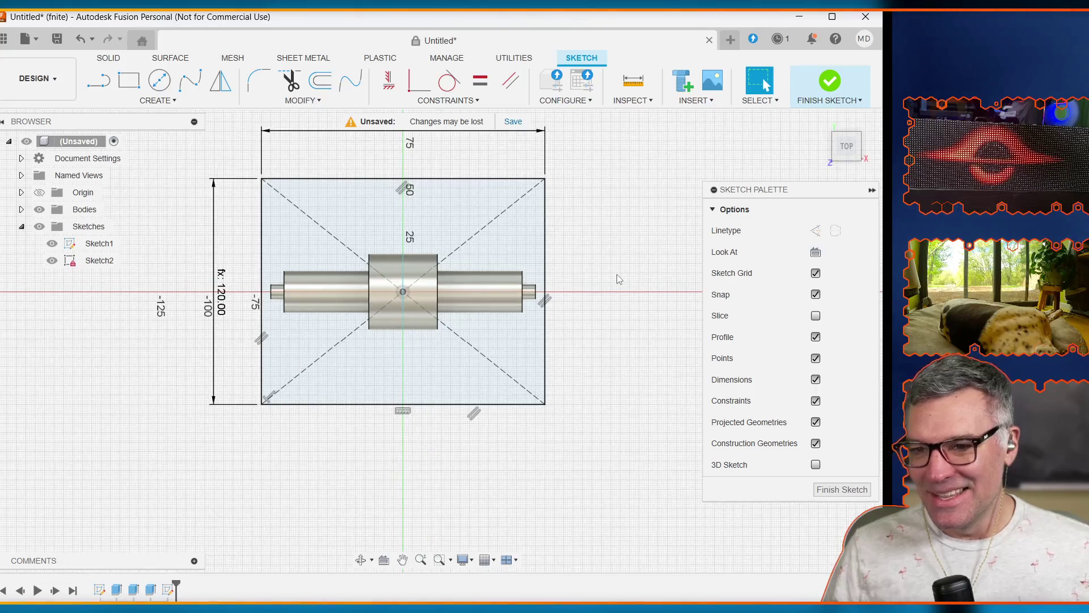
scroll(620, 283, down, 3)
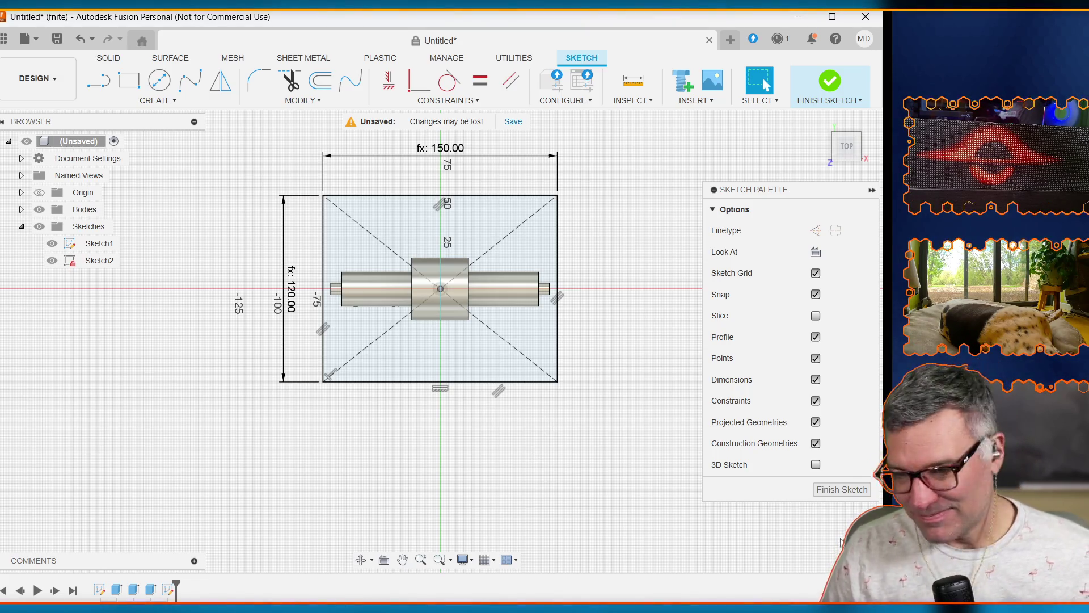
click(455, 339)
scroll(456, 337, down, 2)
scroll(456, 337, up, 2)
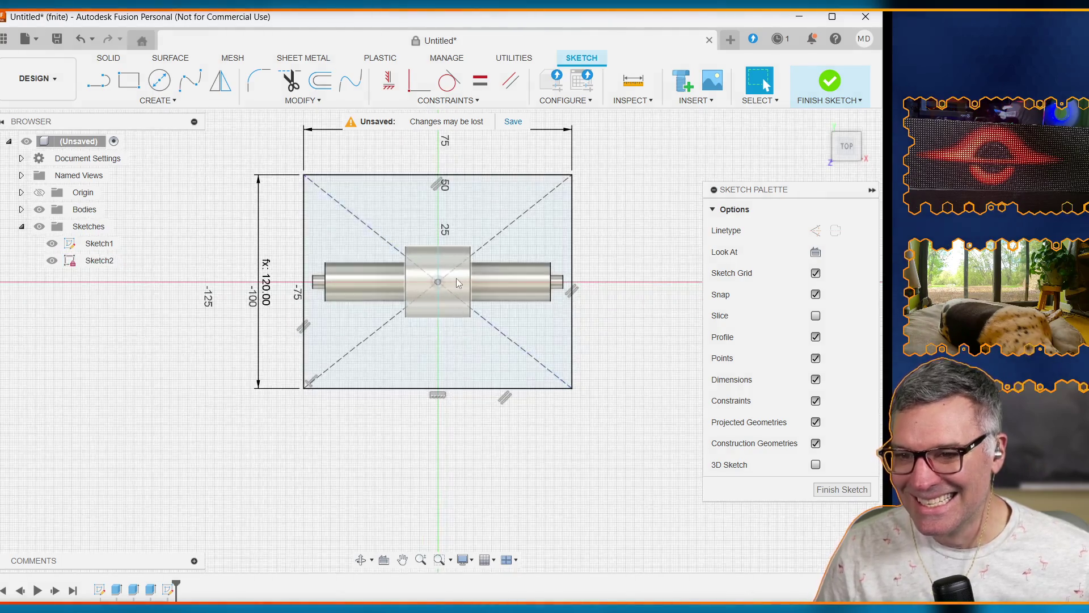
scroll(627, 214, up, 2)
scroll(626, 222, down, 2)
scroll(611, 211, down, 1)
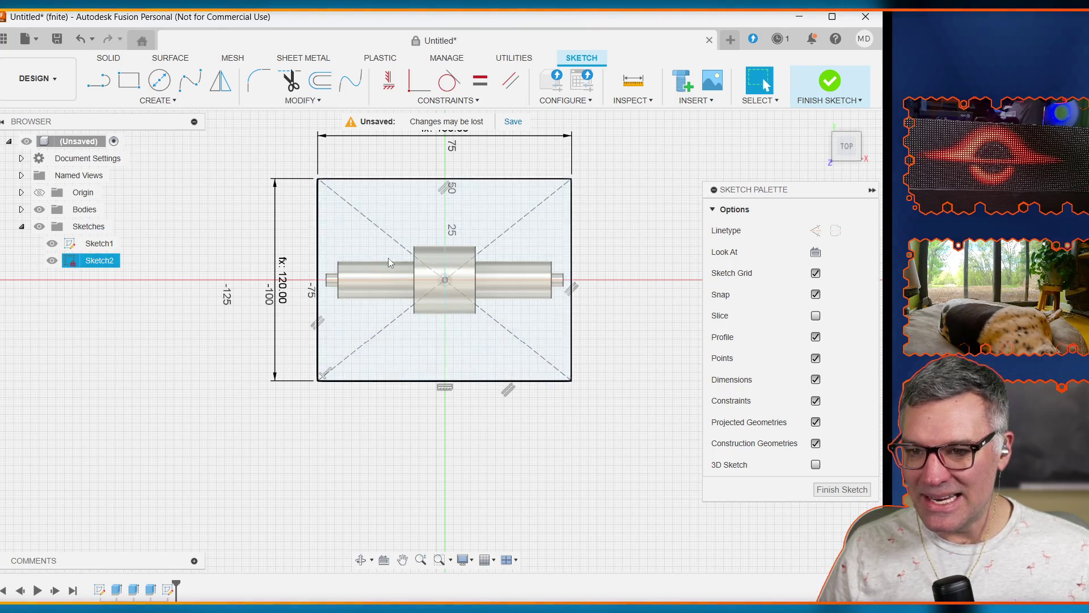
click(117, 592)
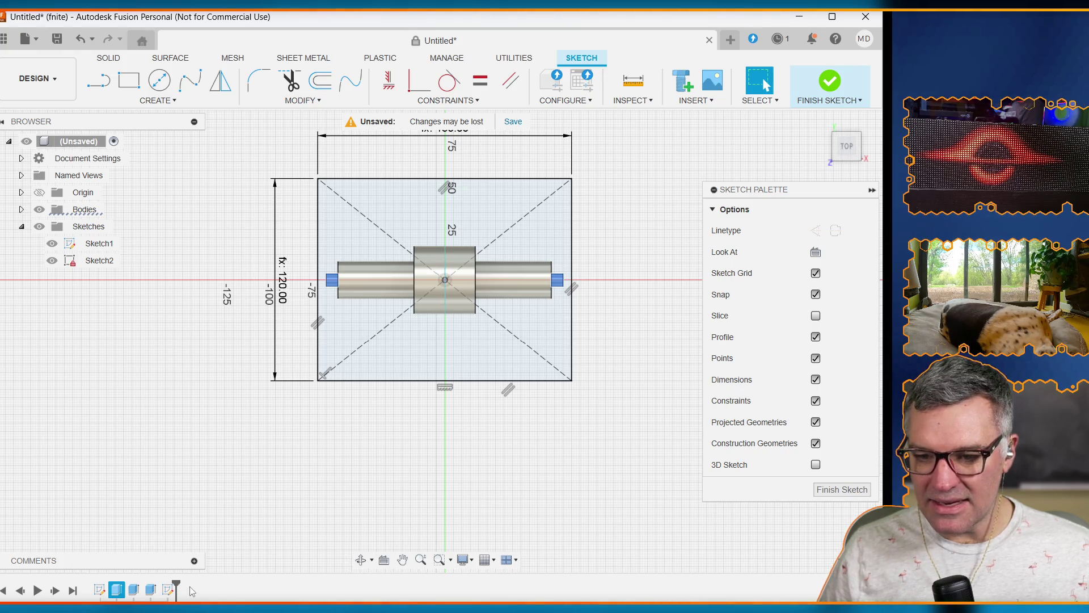
click(307, 101)
Step: Open the parameters table and add a user parameter clearance with value 0.1 mm
click(292, 244)
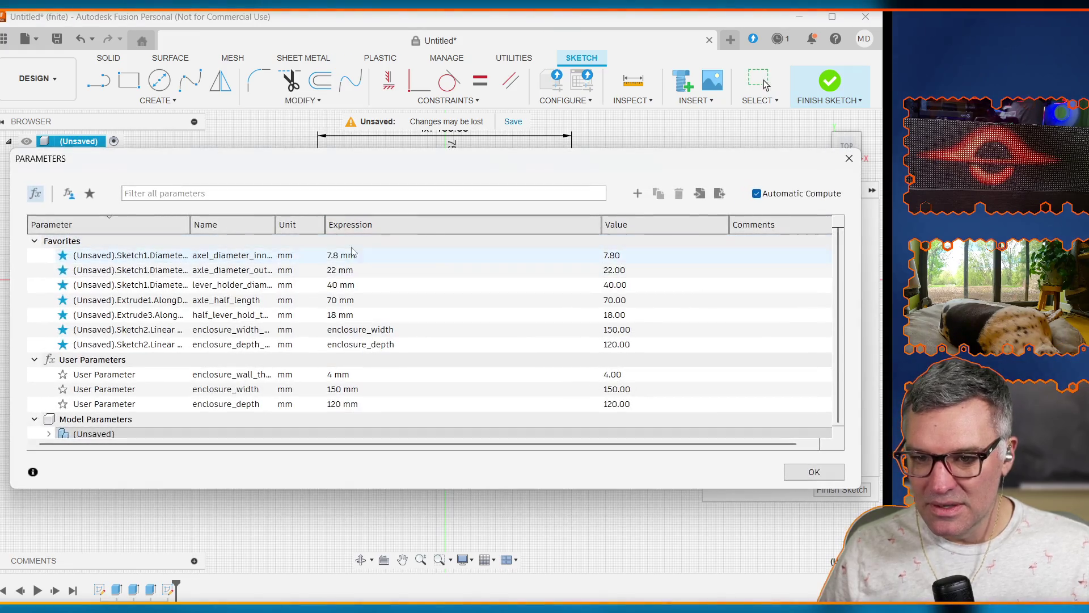
click(638, 194)
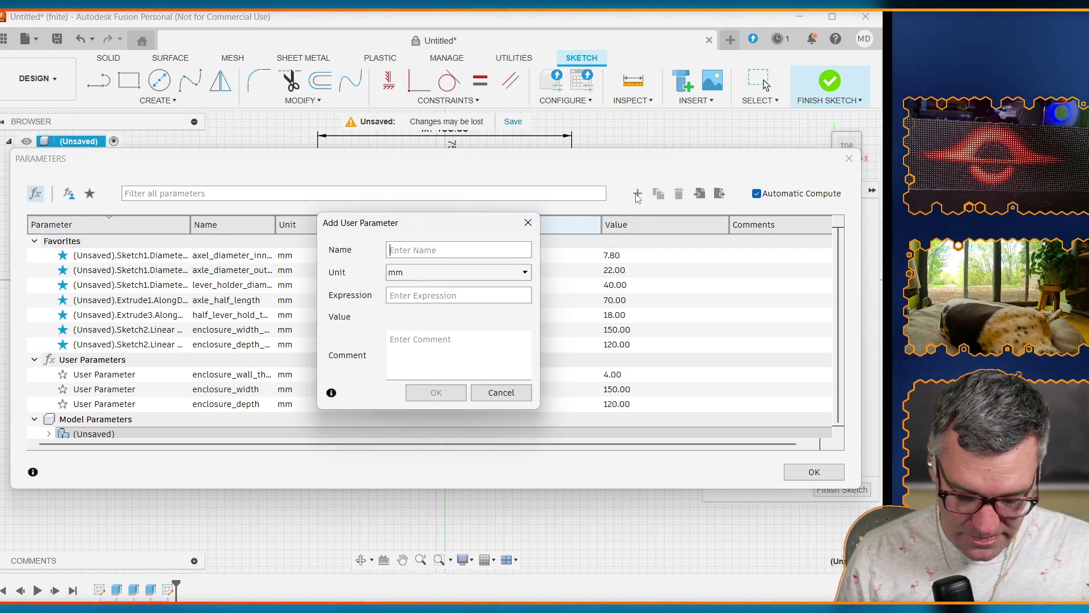
text(c)
text(ance)
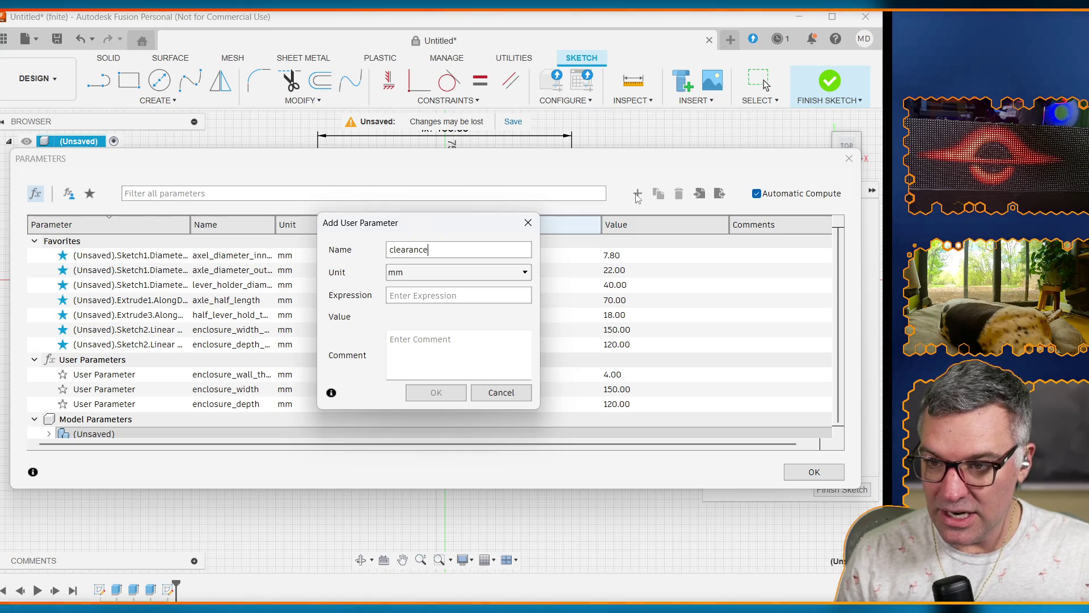
text(0.01)
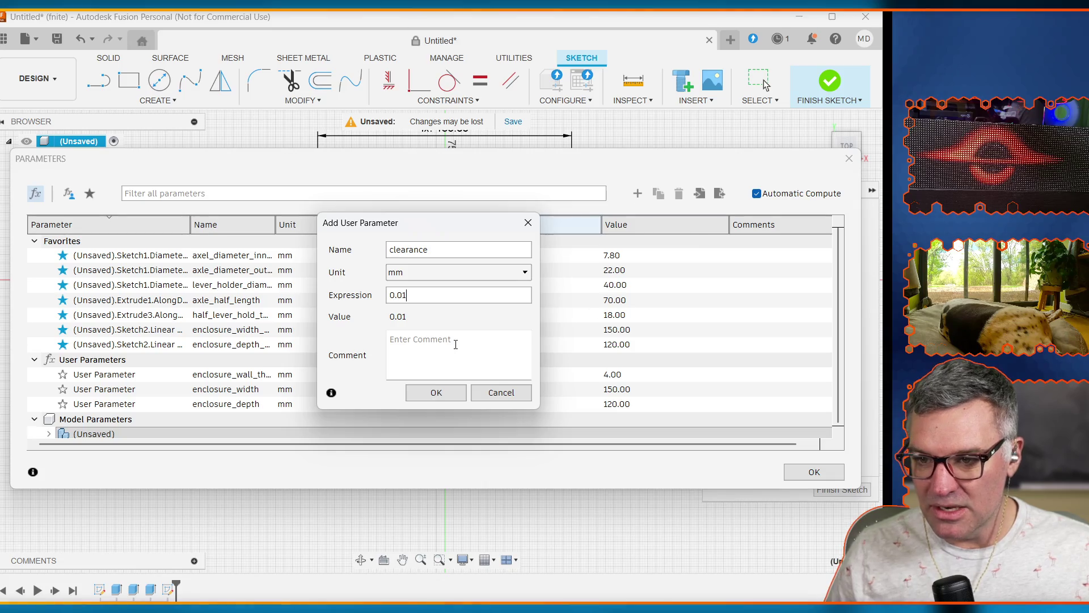
key(BackSpace)
key(BackSpace)
text(1)
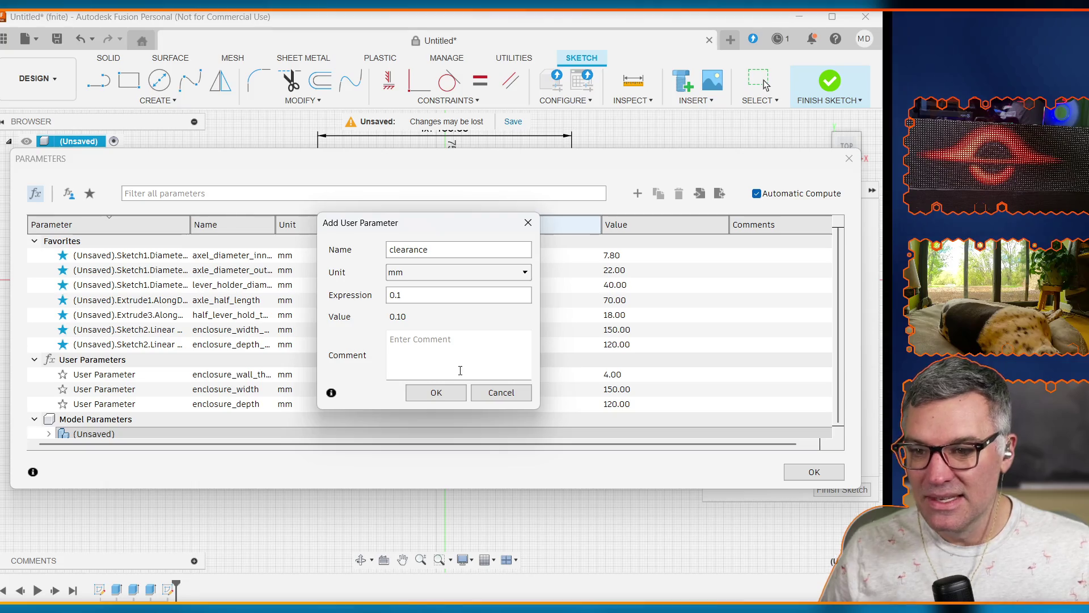
click(445, 388)
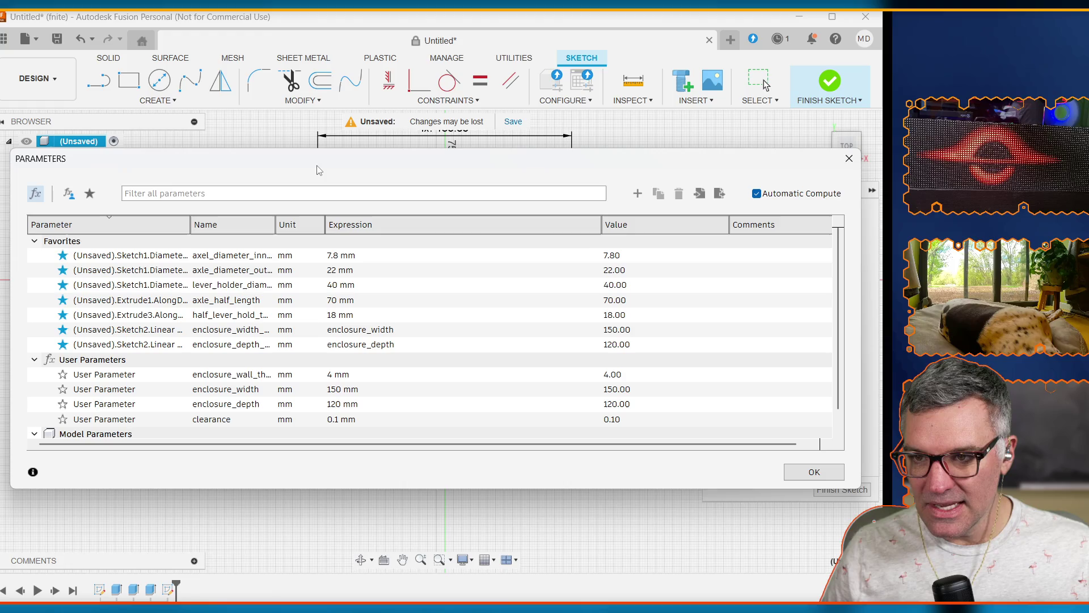
drag(318, 169, 322, 245)
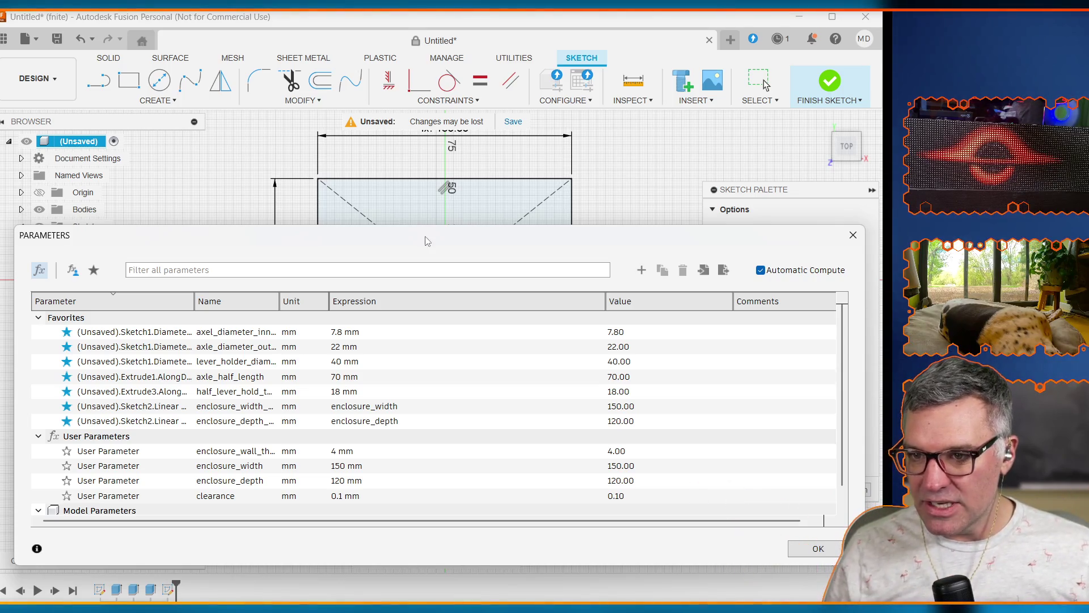
drag(426, 238, 420, 371)
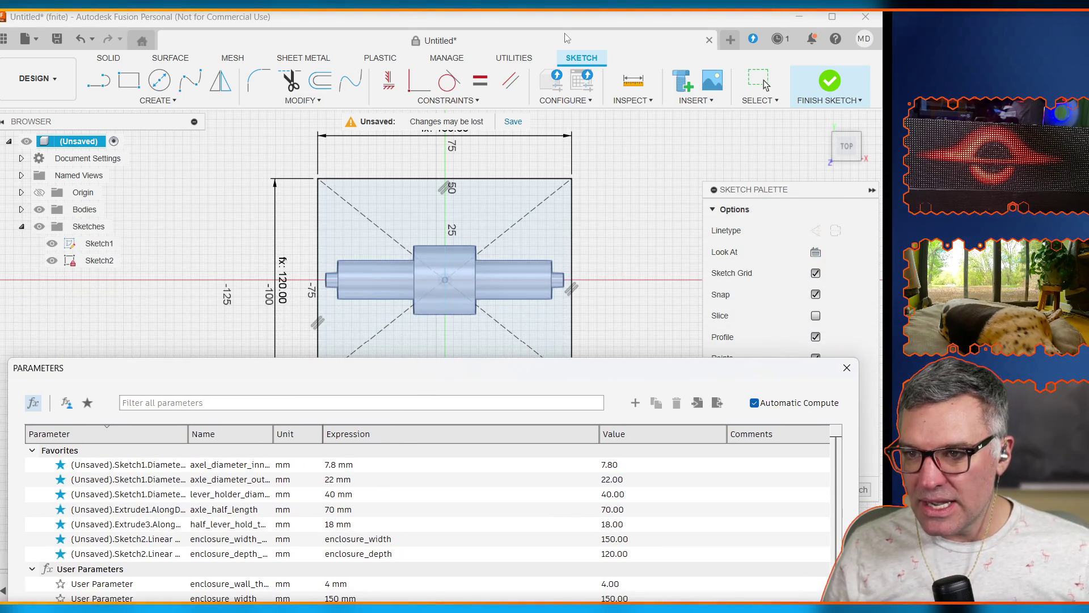
click(566, 38)
Step: Close the Parameters dialog, dismiss the Configurations upgrade notice, and expand the Bodies folder
click(847, 368)
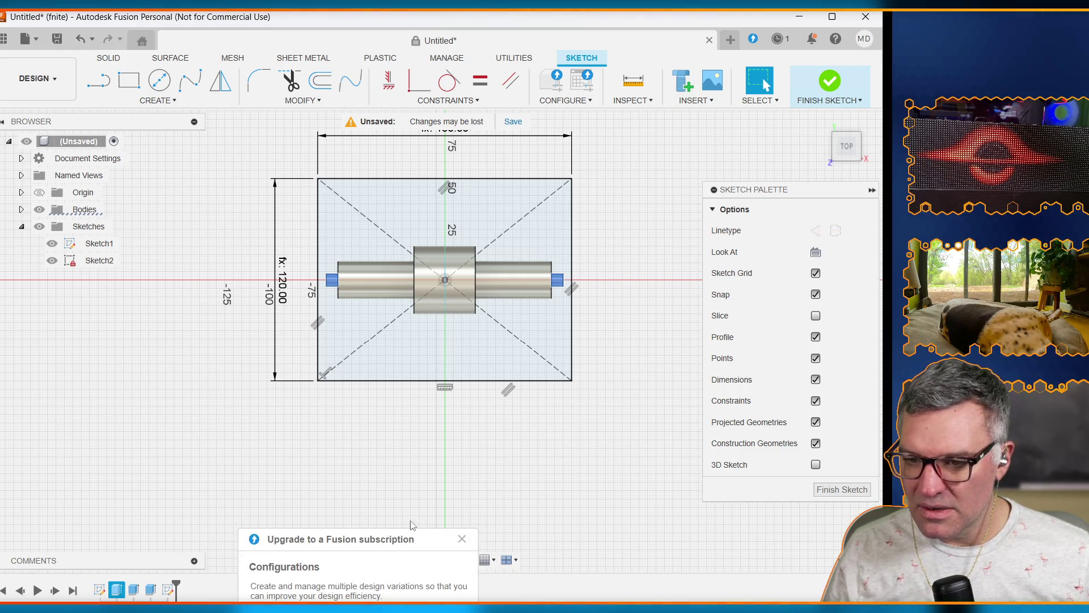
click(462, 539)
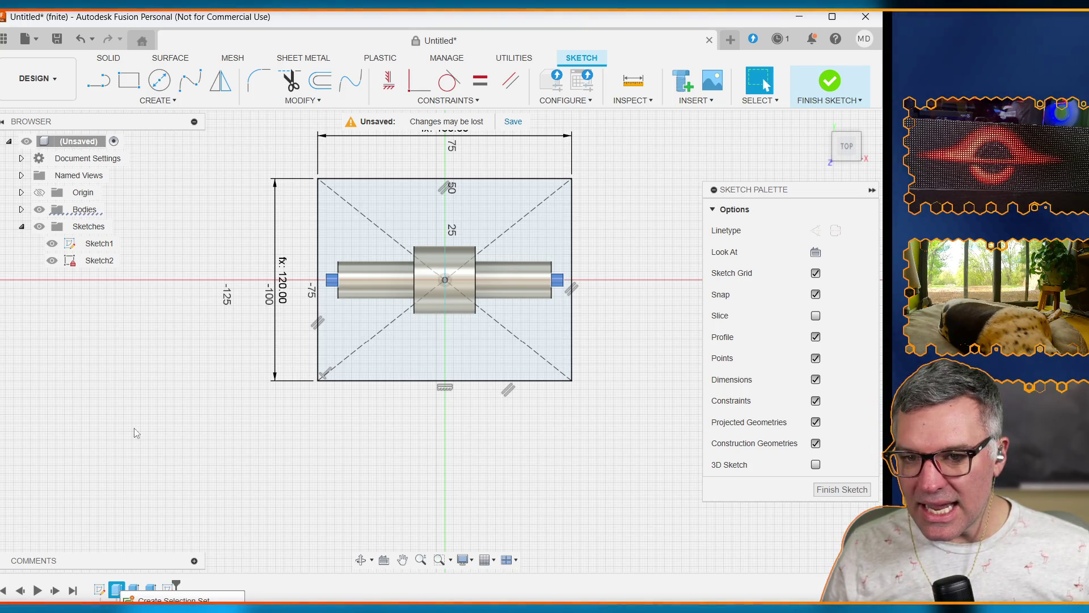
click(21, 209)
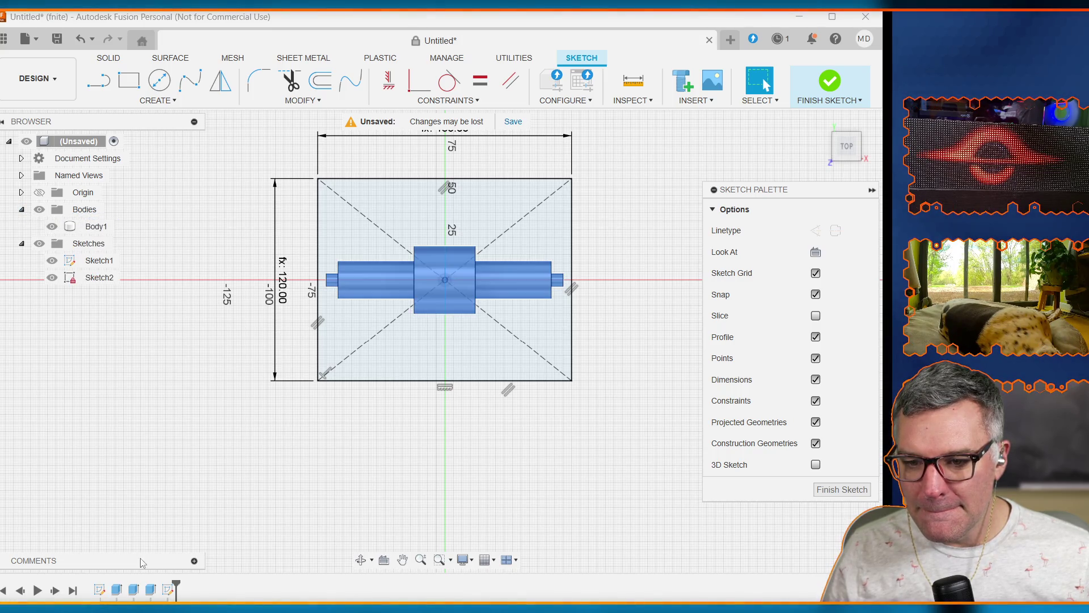
Step: Finish Sketch2 and select the axle extrude in the timeline
right_click(116, 590)
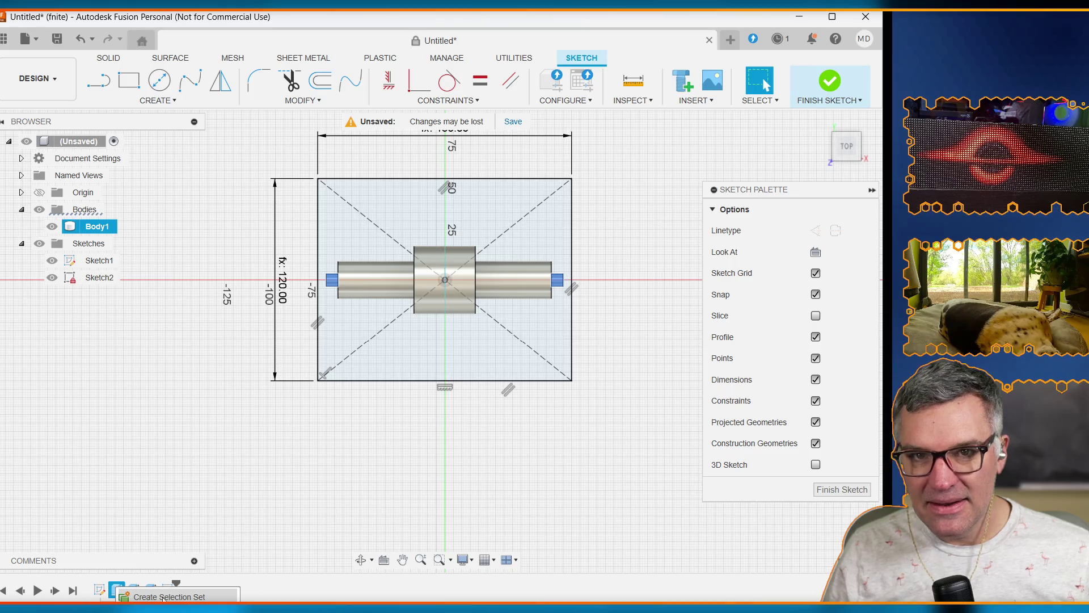
key(Escape)
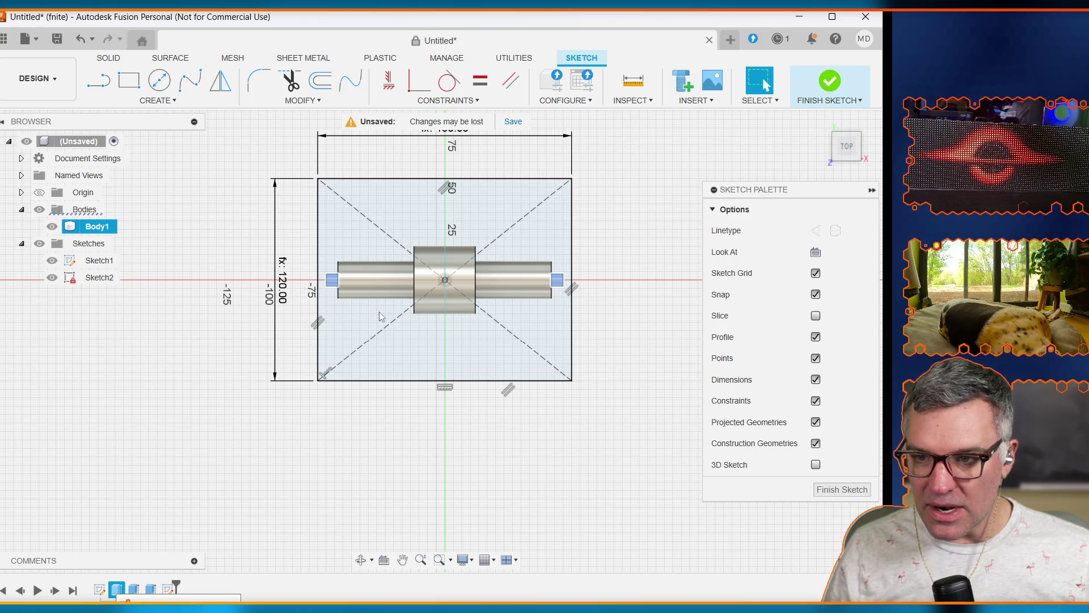
right_click(332, 282)
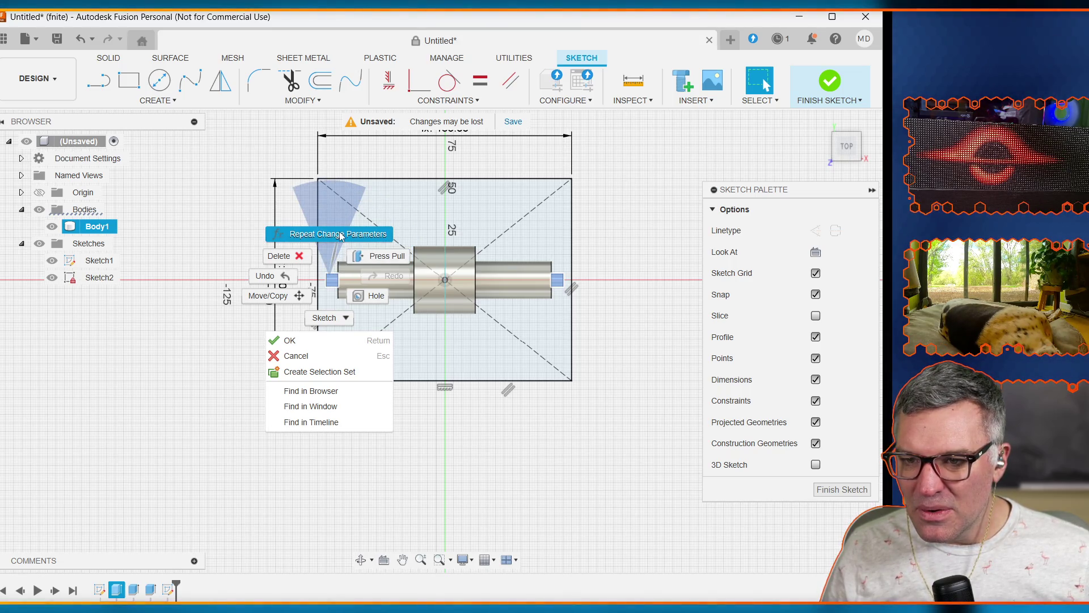
click(136, 365)
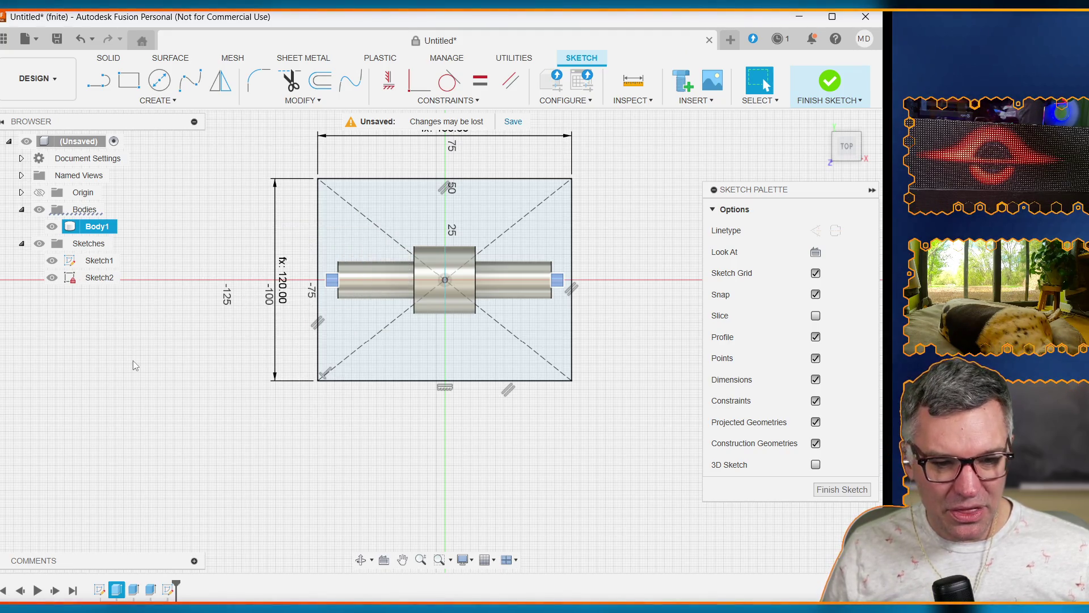
click(135, 365)
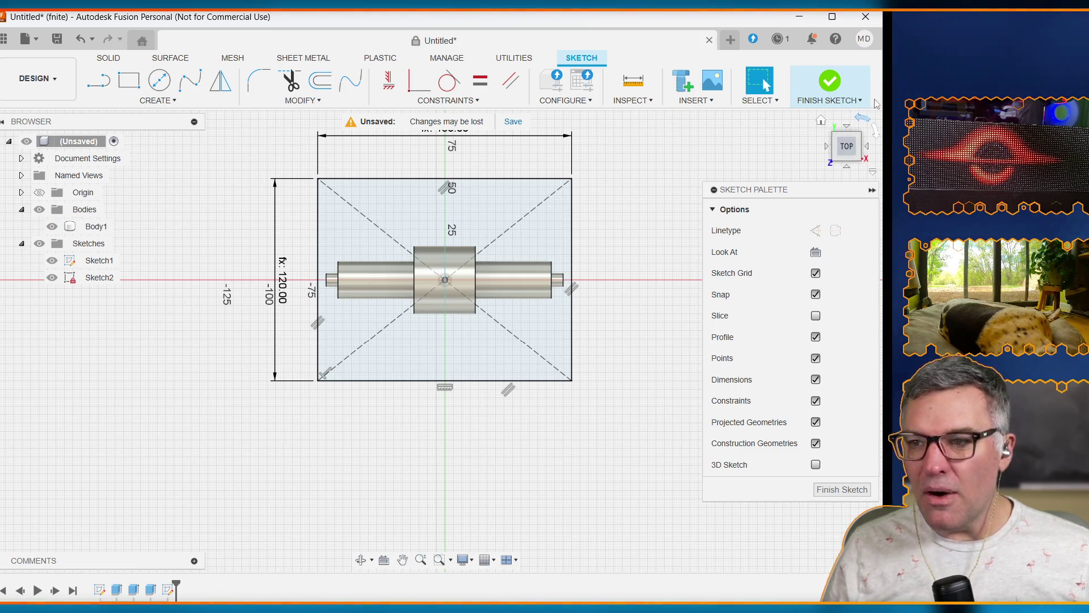
click(833, 86)
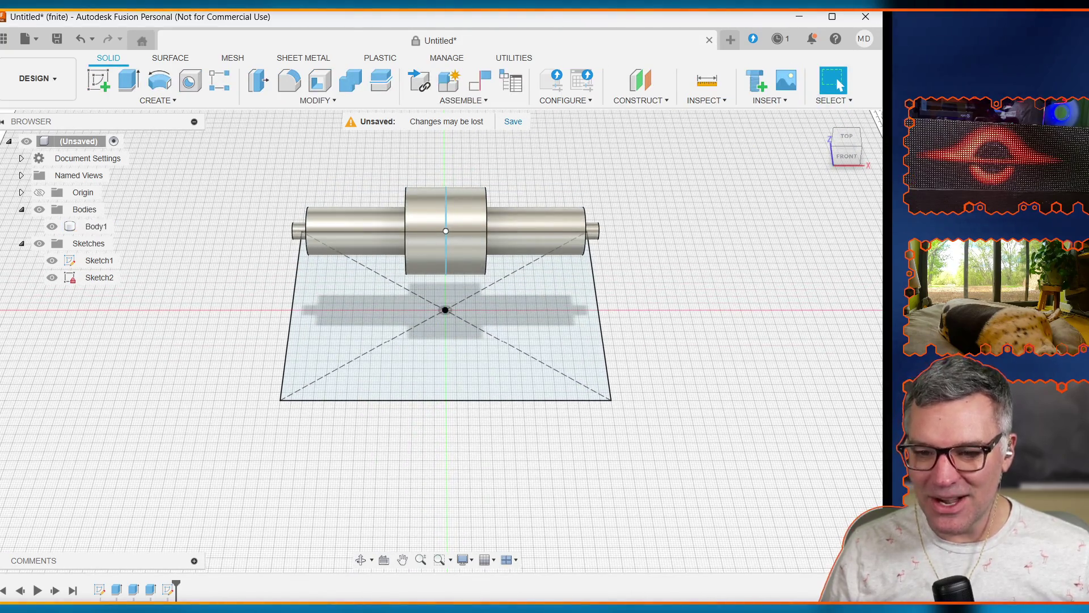
click(116, 590)
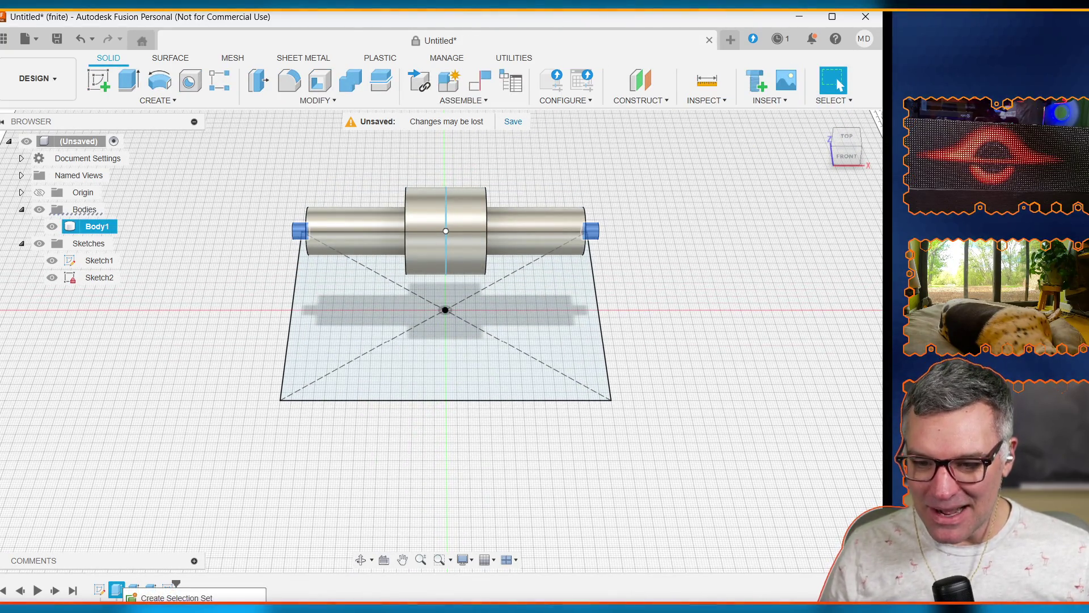
Step: Edit the axle extrude, replacing its 70 mm distance with enclosure_width - enclosure_wall_thickness
double_click(117, 590)
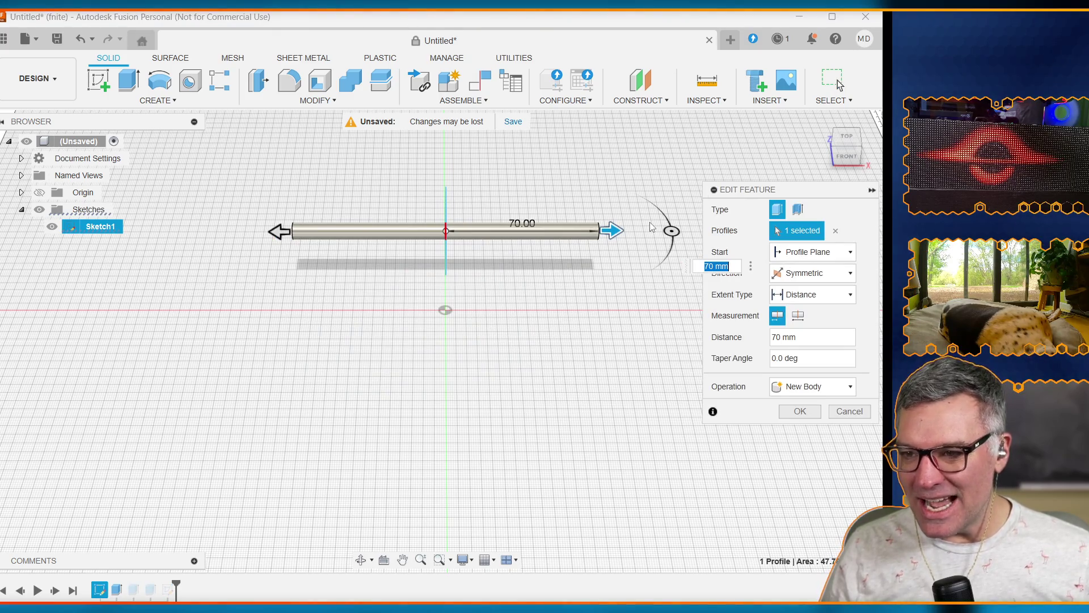
click(806, 334)
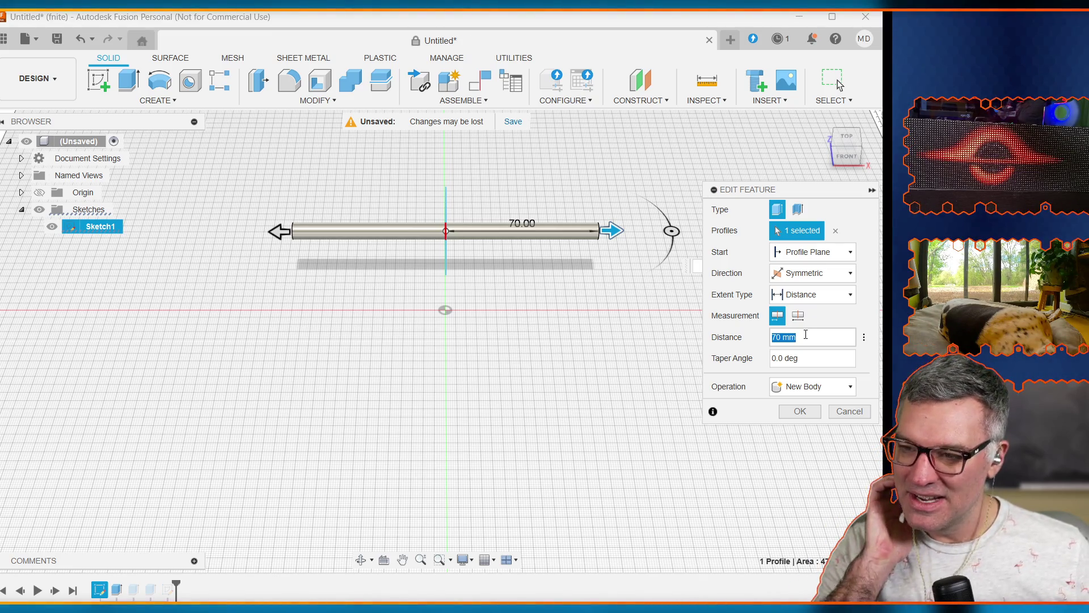
key(BackSpace)
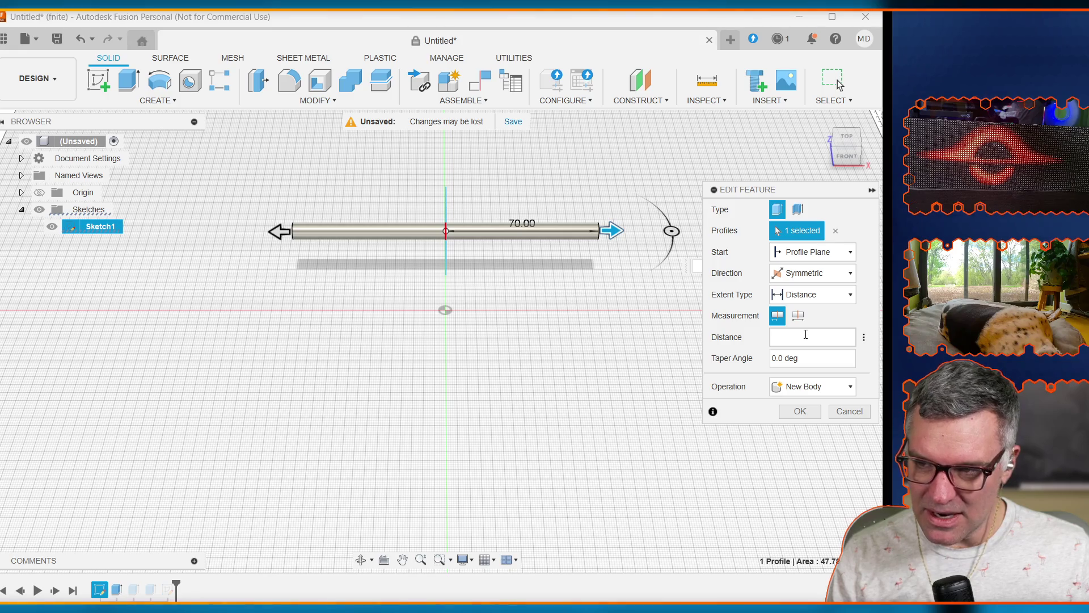
text(wi)
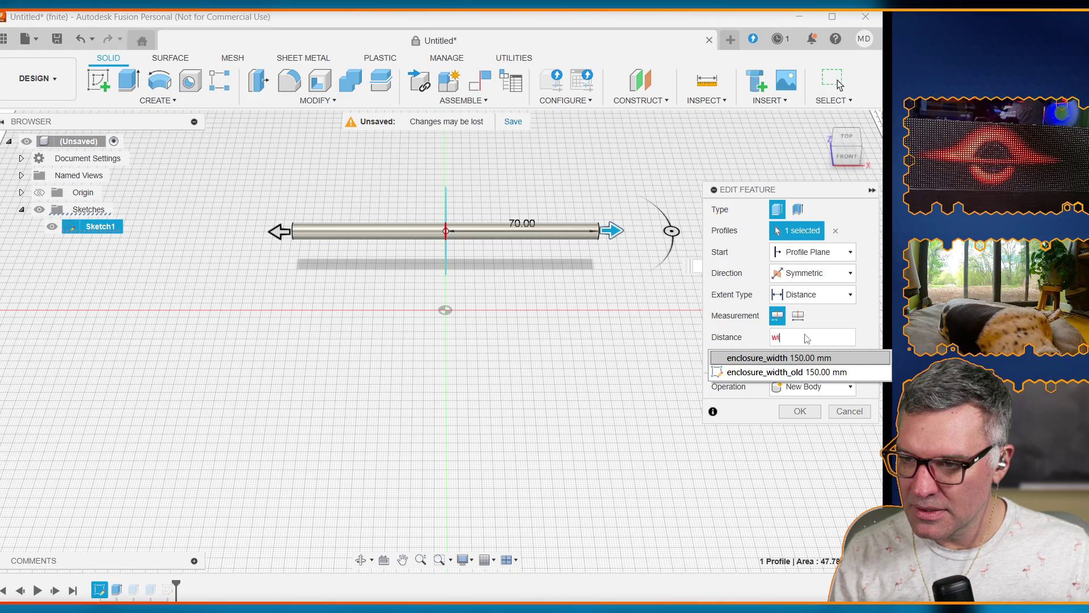
key(Return)
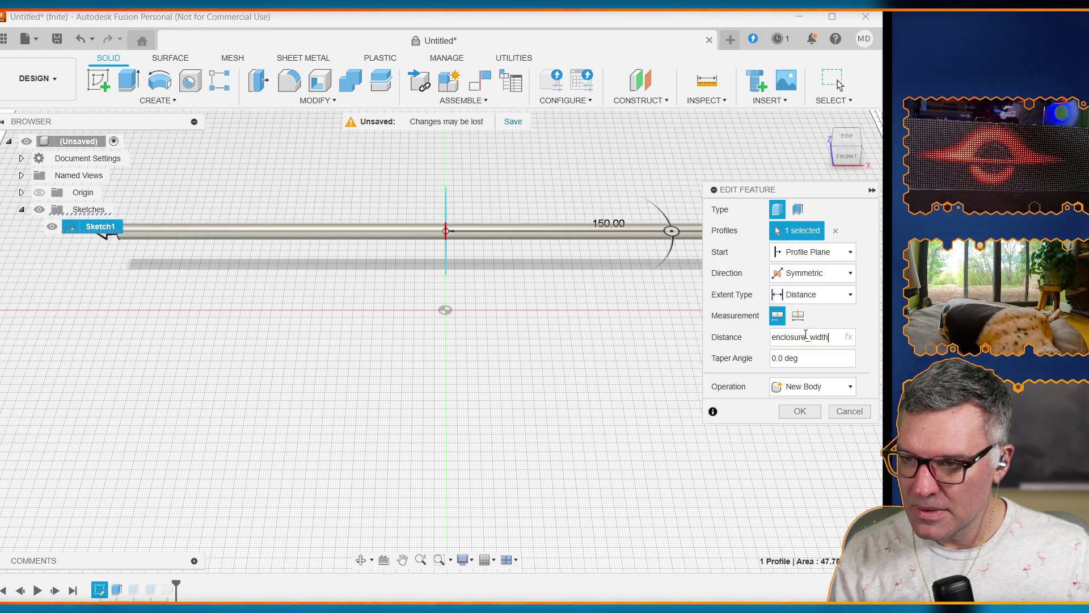
text(- )
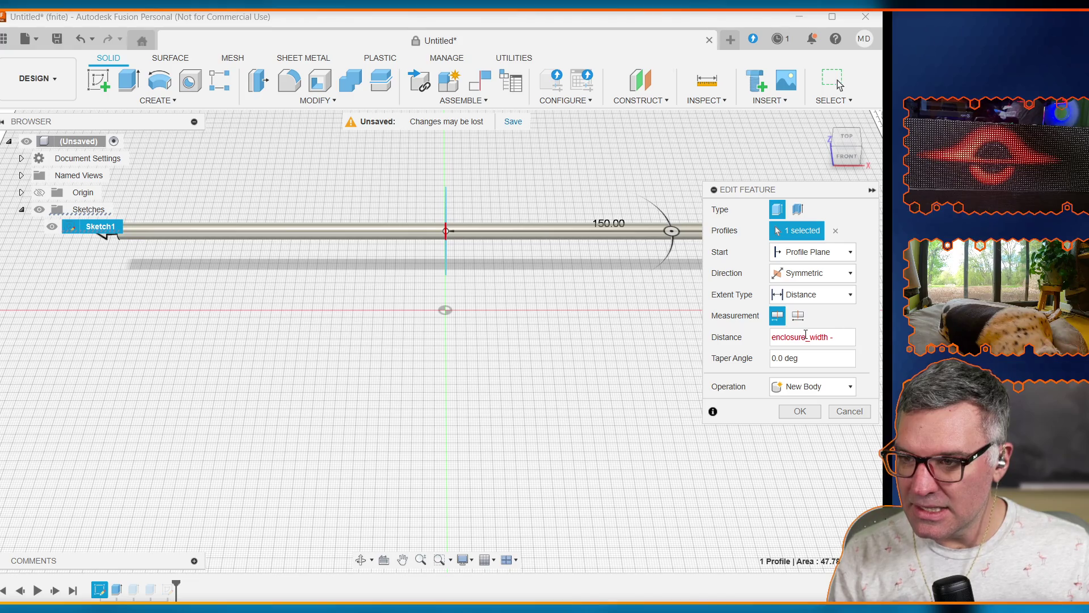
text(wall)
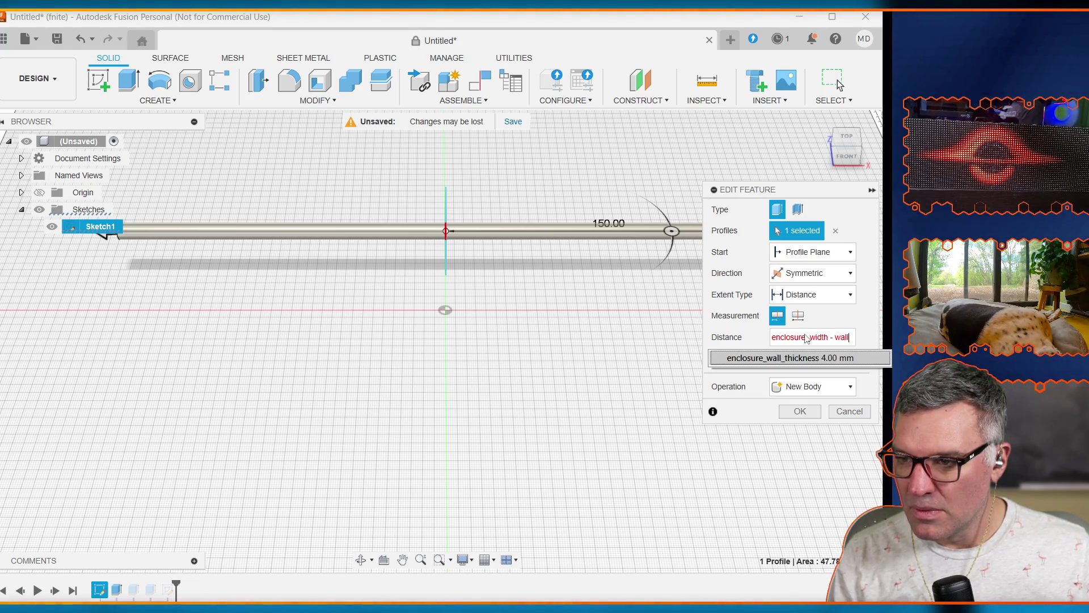
key(Return)
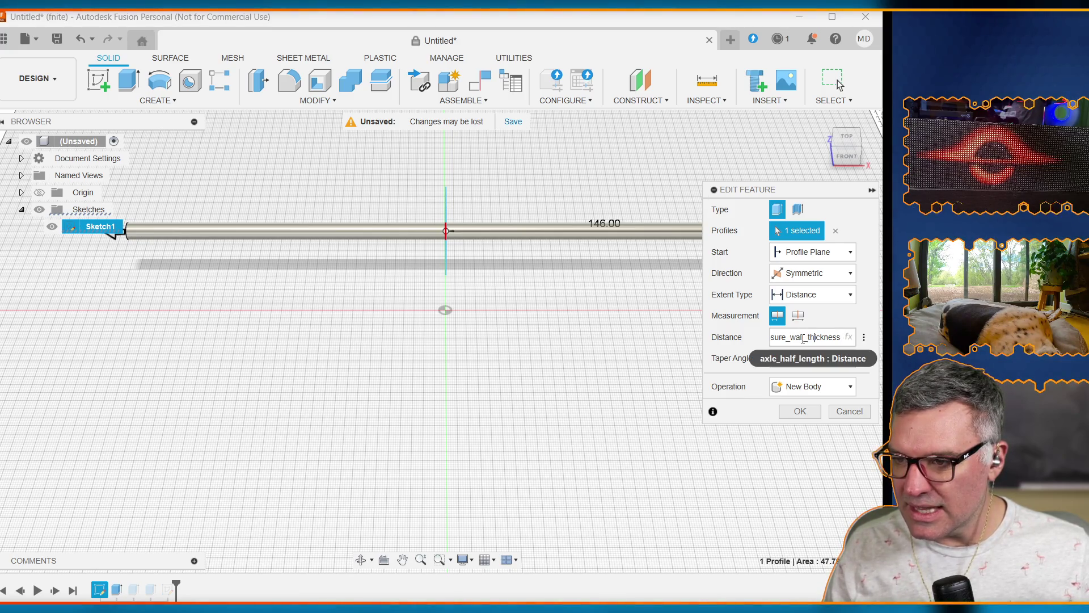
Step: Rework the distance to (enclosure_width - clearance)/2 - enclosure_wall_thickness
drag(803, 339, 434, 347)
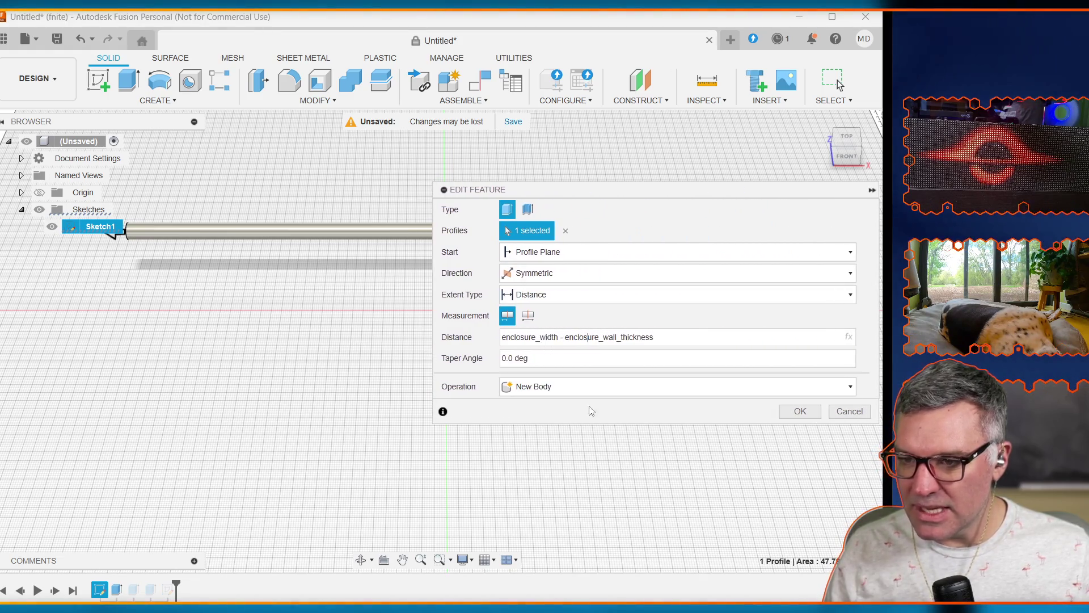
mouse_move(658, 338)
mouse_down()
mouse_move(503, 338)
mouse_move(561, 336)
mouse_up()
key(BackSpace)
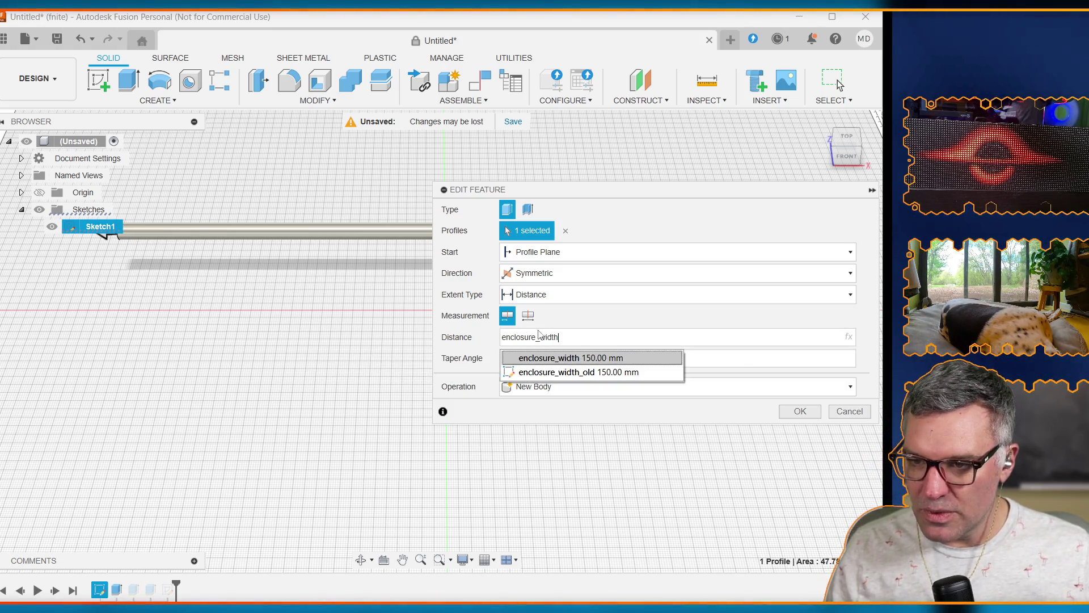
click(555, 343)
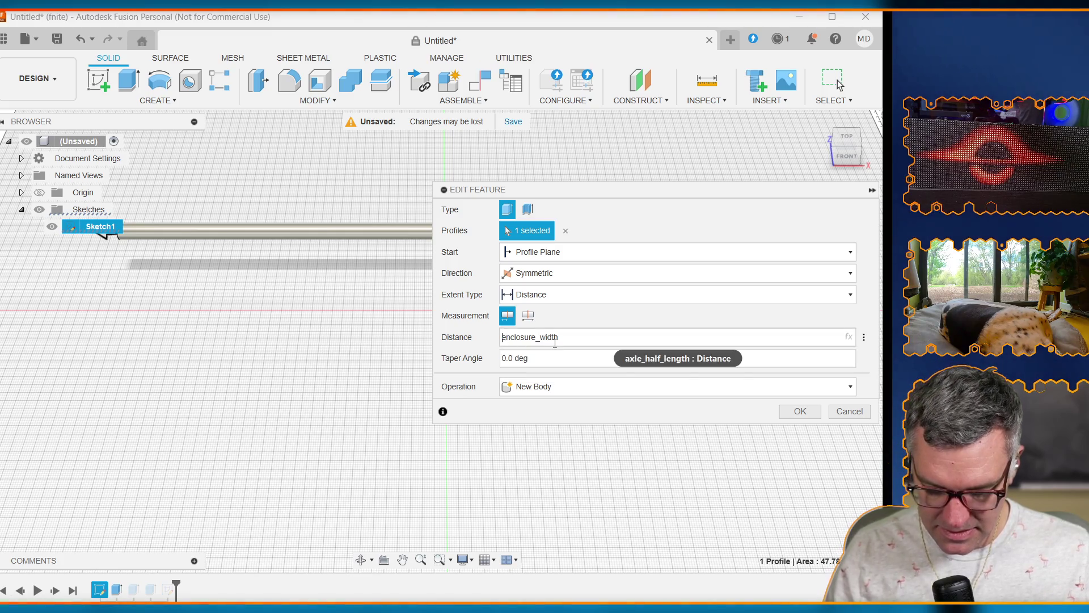
text(()
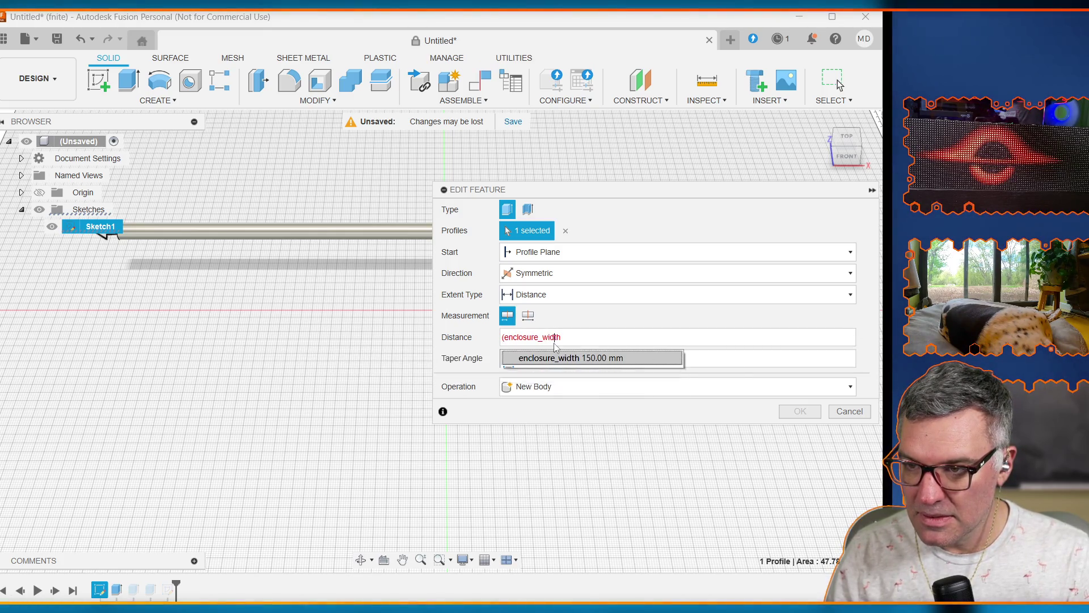
text( clear)
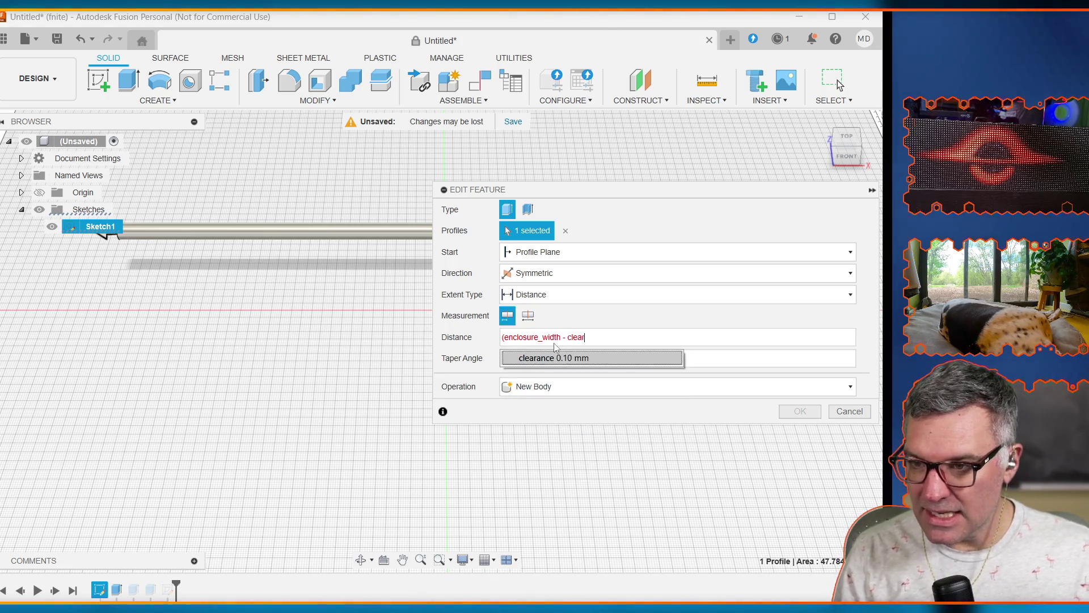
click(618, 340)
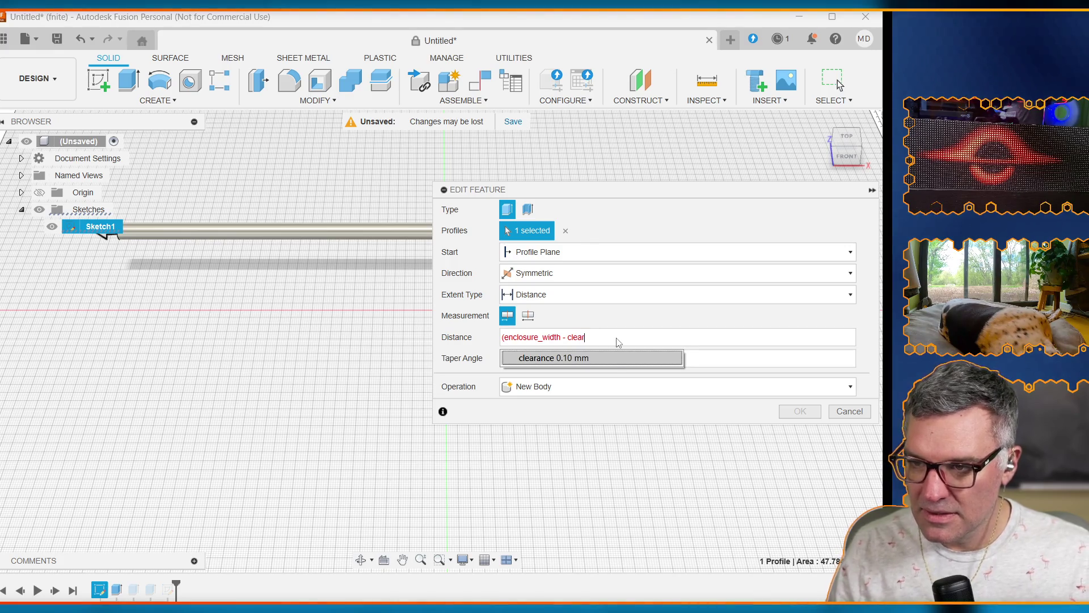
click(614, 357)
text())
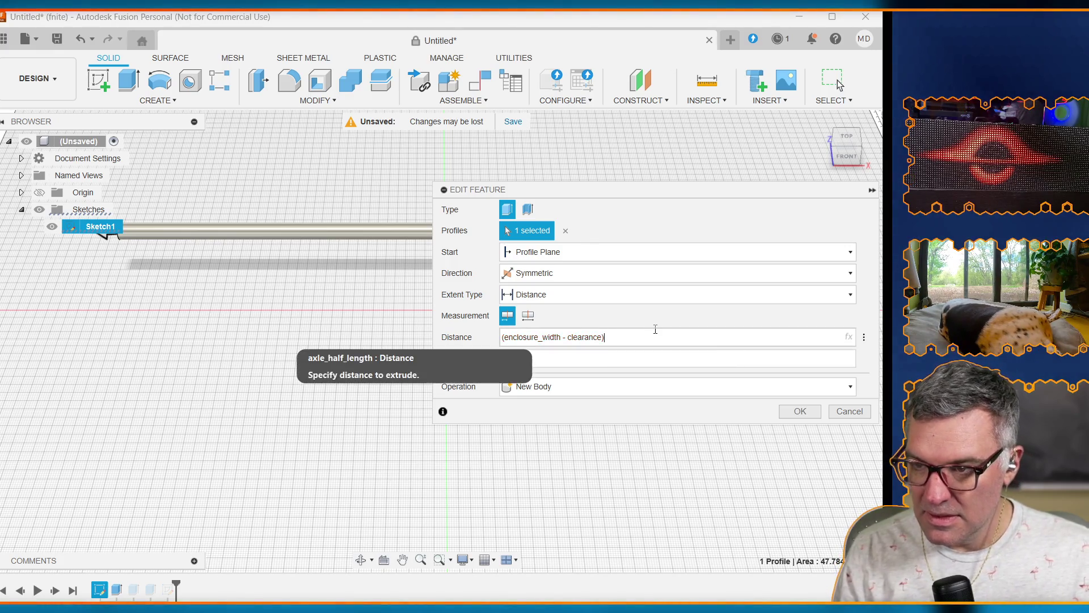
text(/2 -)
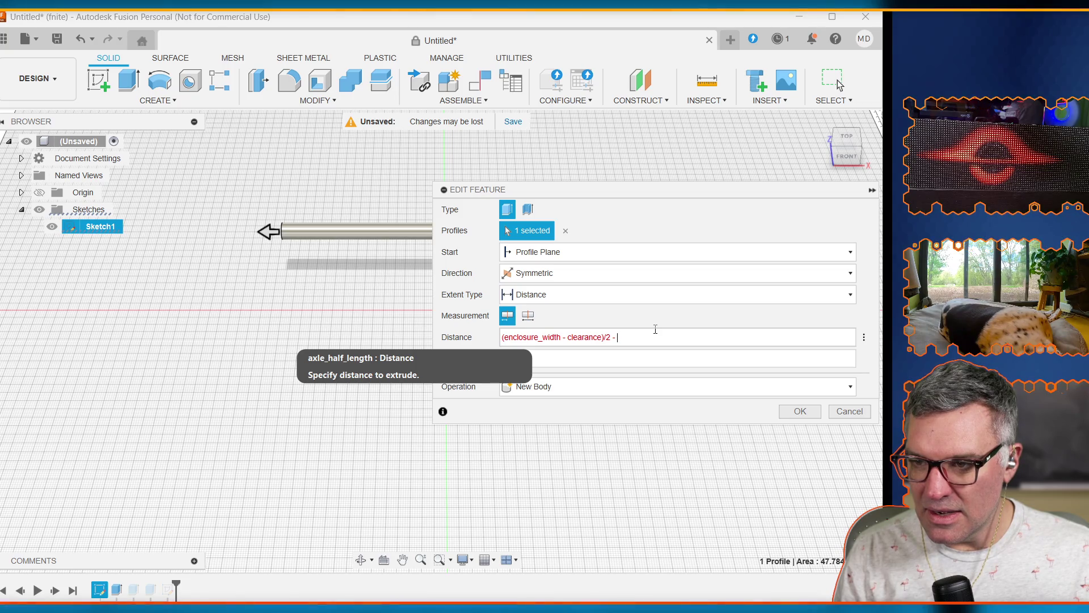
text(enc)
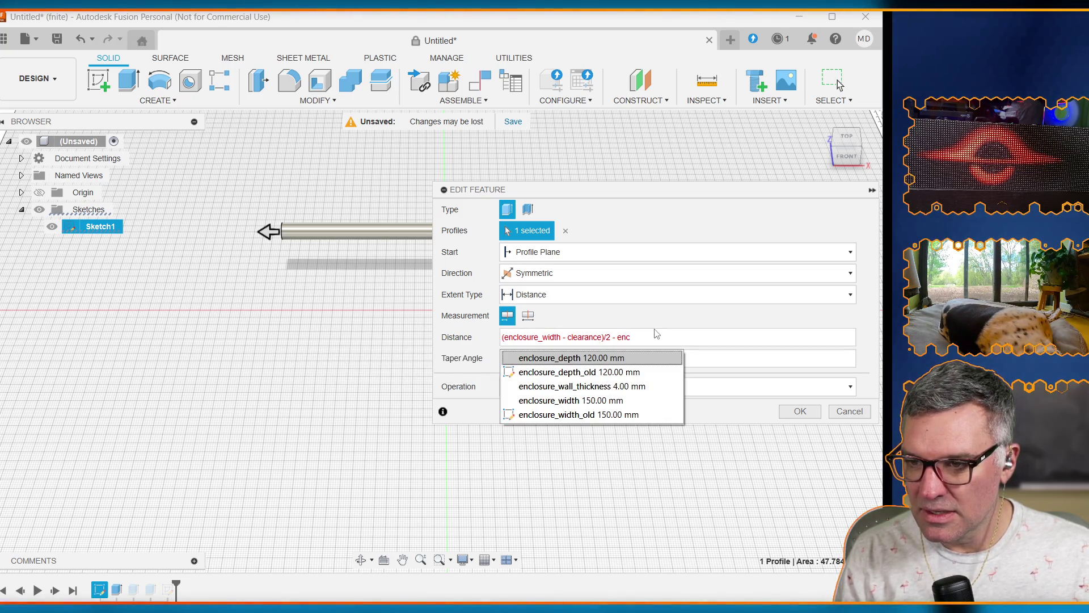
key(Down)
key(Down)
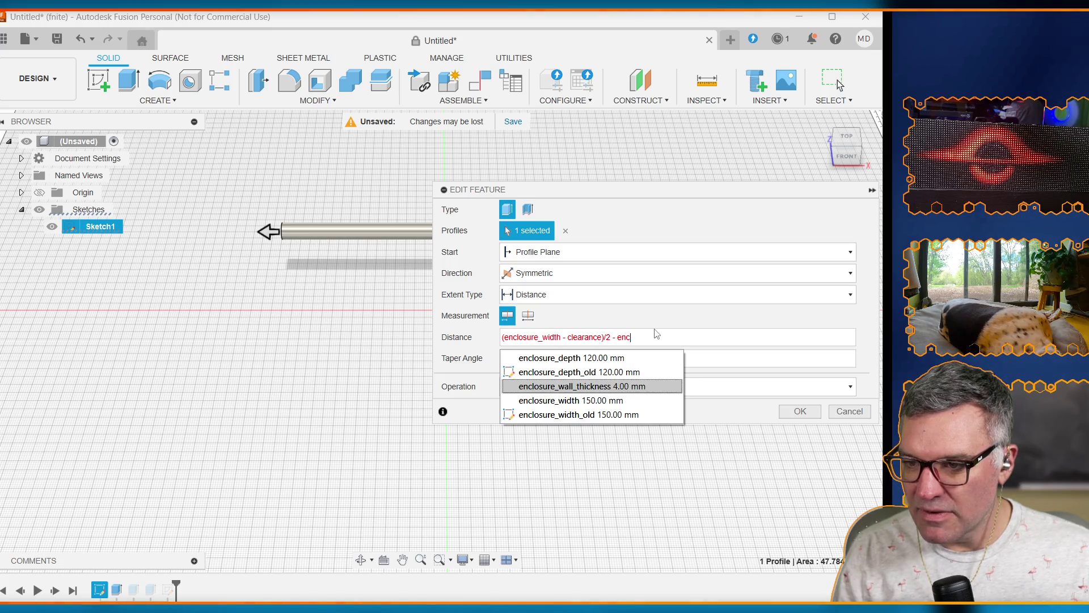
key(Return)
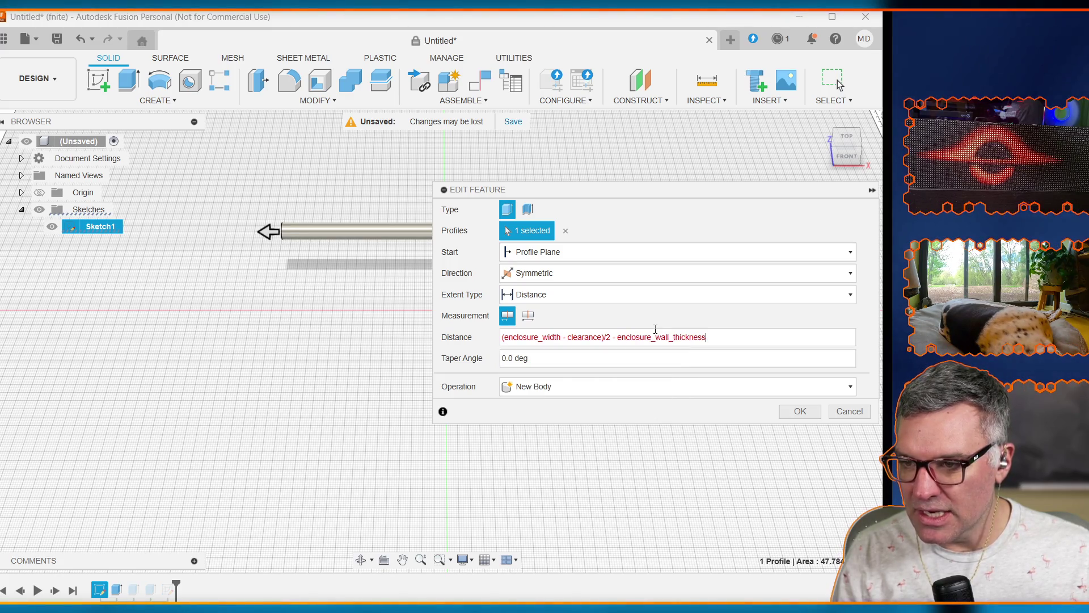
Step: Apply the edited symmetric axle extrude and select the resulting axle body
click(801, 413)
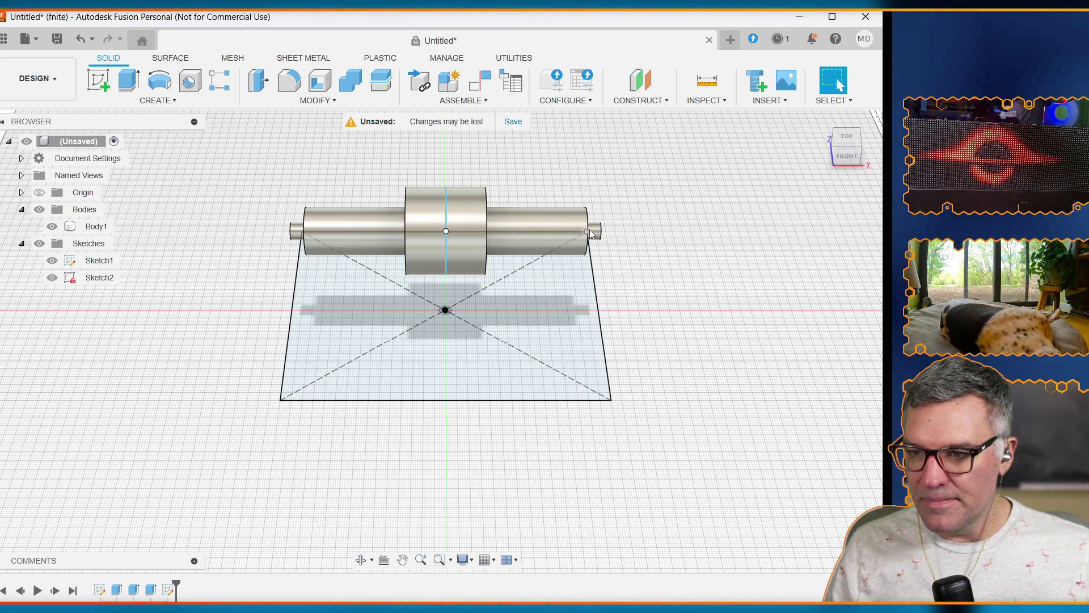
click(555, 240)
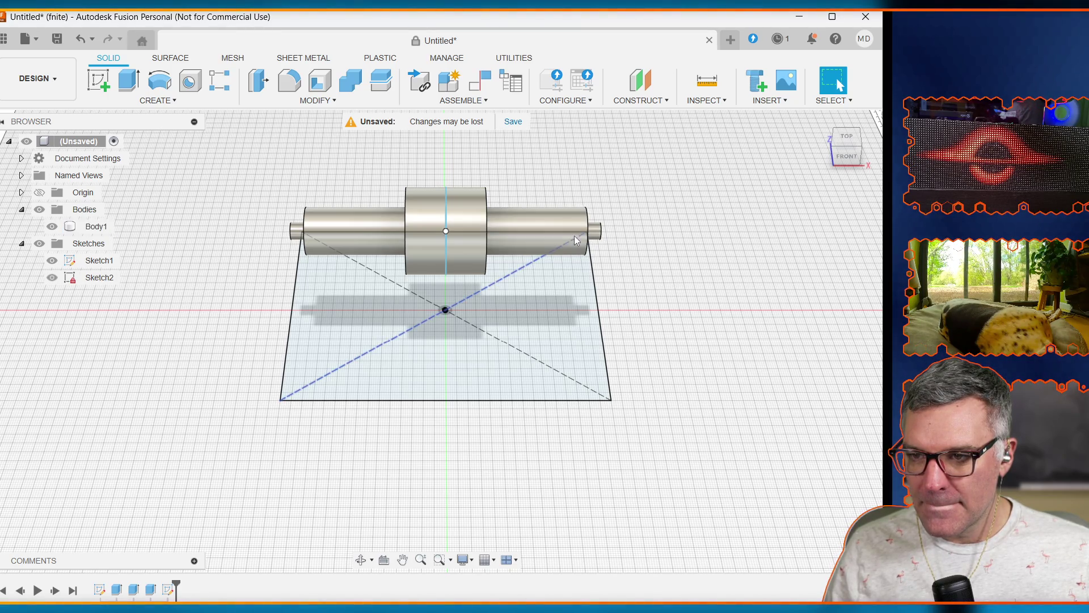
click(593, 234)
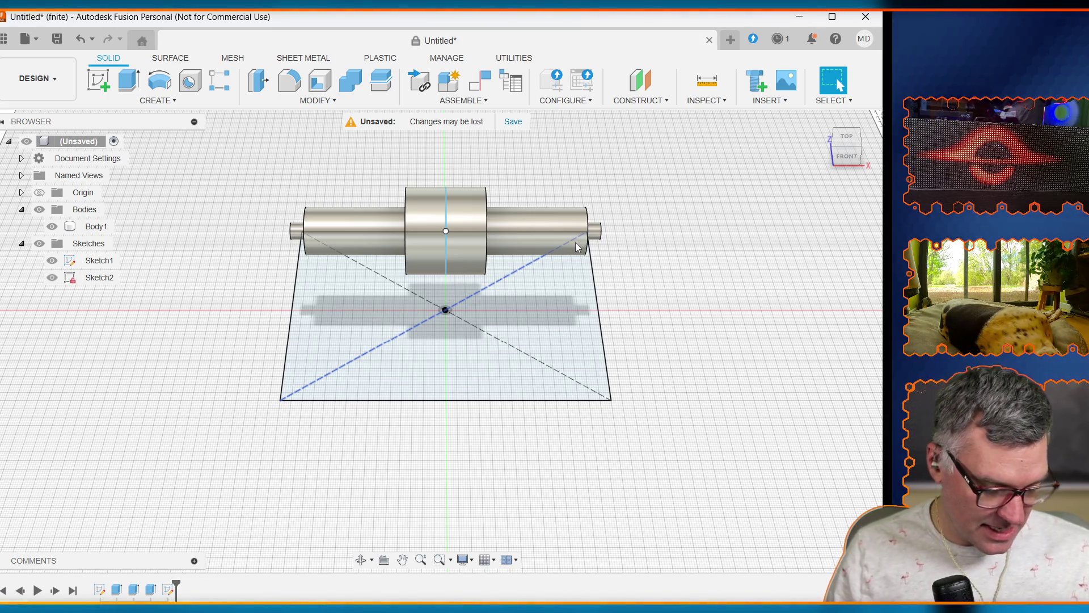
click(309, 101)
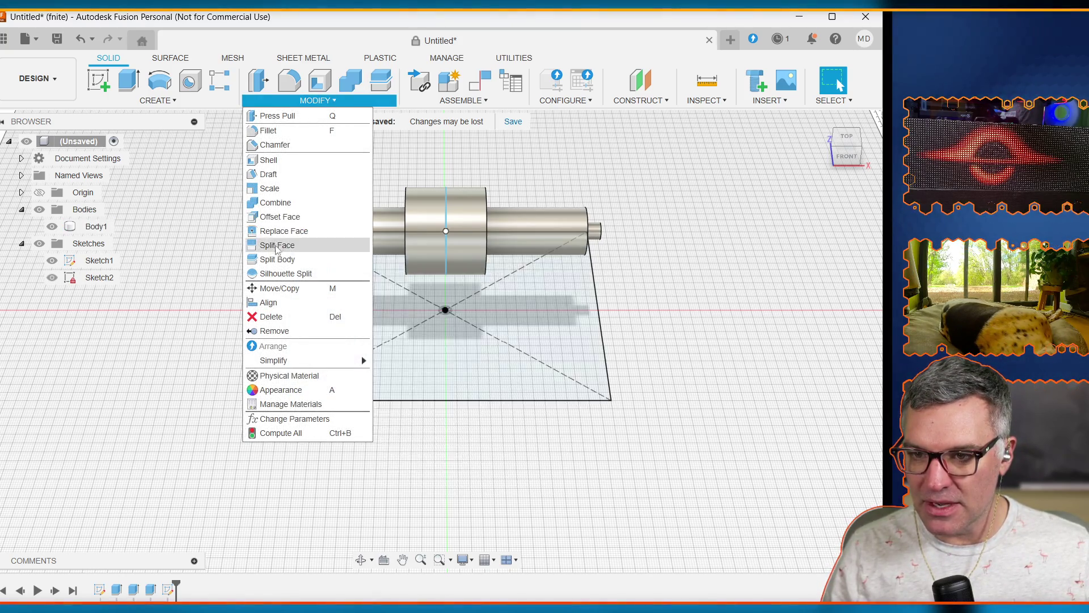
click(339, 40)
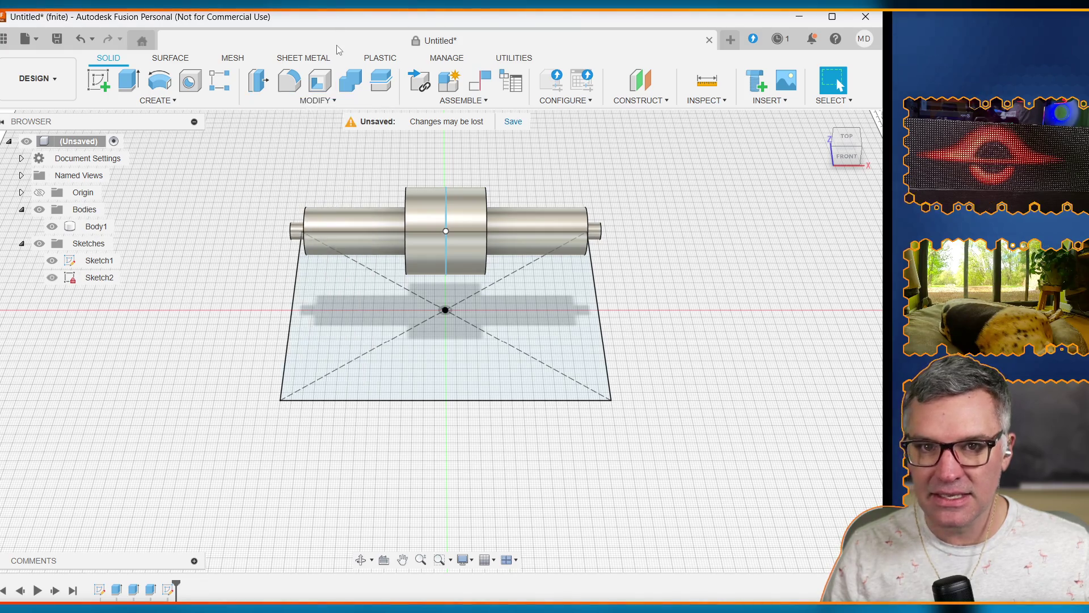
click(315, 100)
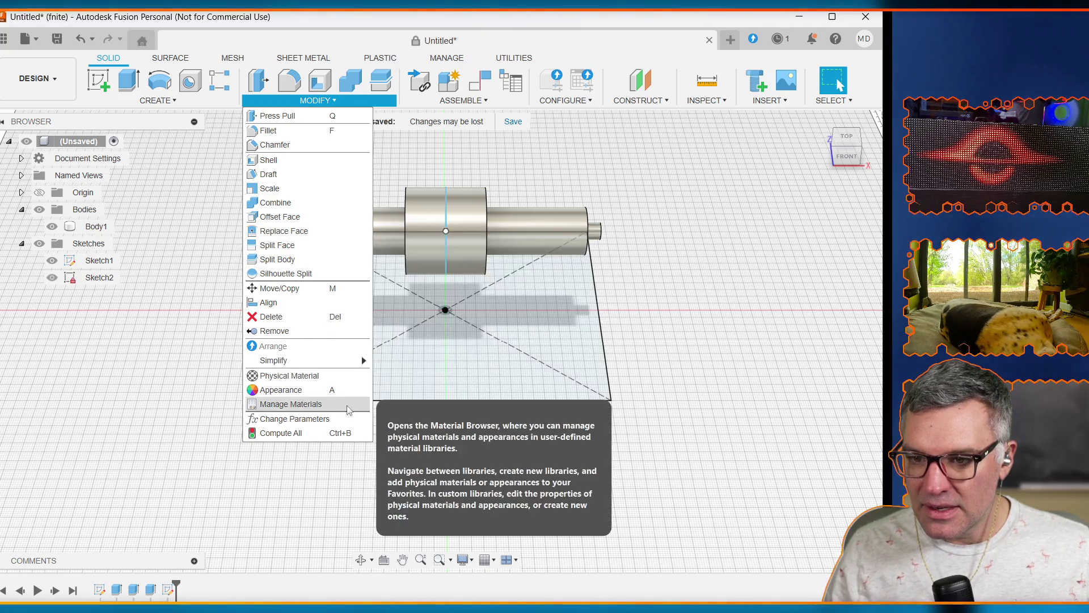
Step: Open Change Parameters and add a user parameter bearing_thickness of 7 mm
click(294, 419)
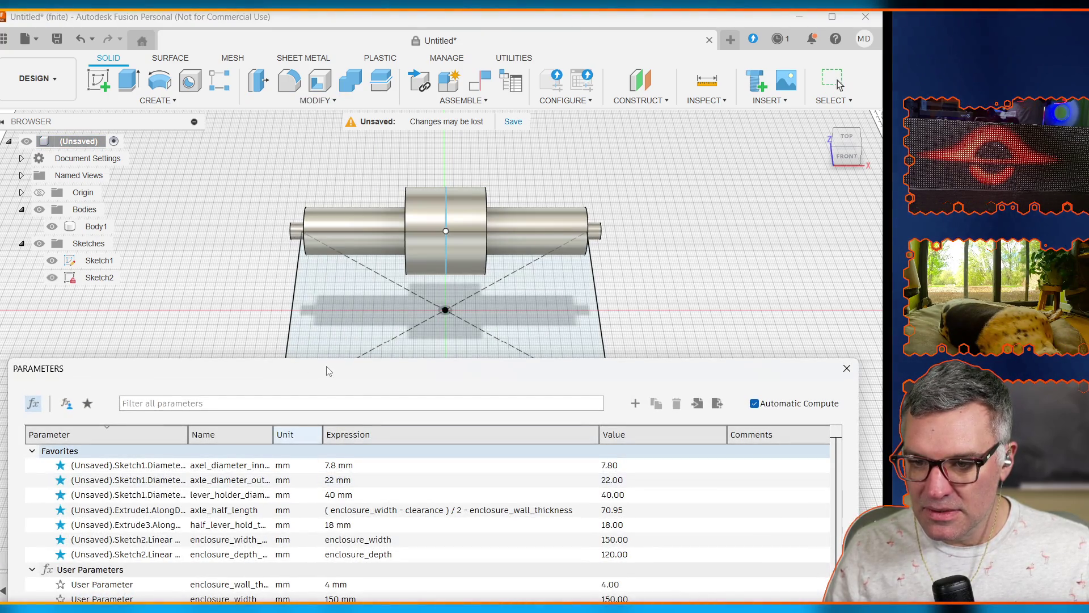
drag(327, 370, 322, 173)
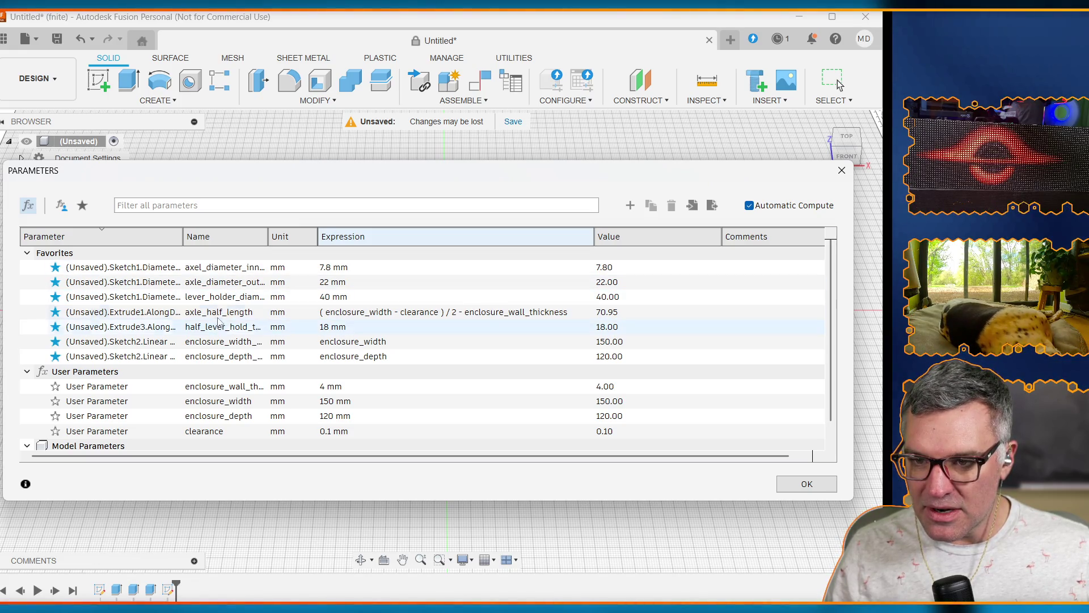
scroll(226, 352, down, 1)
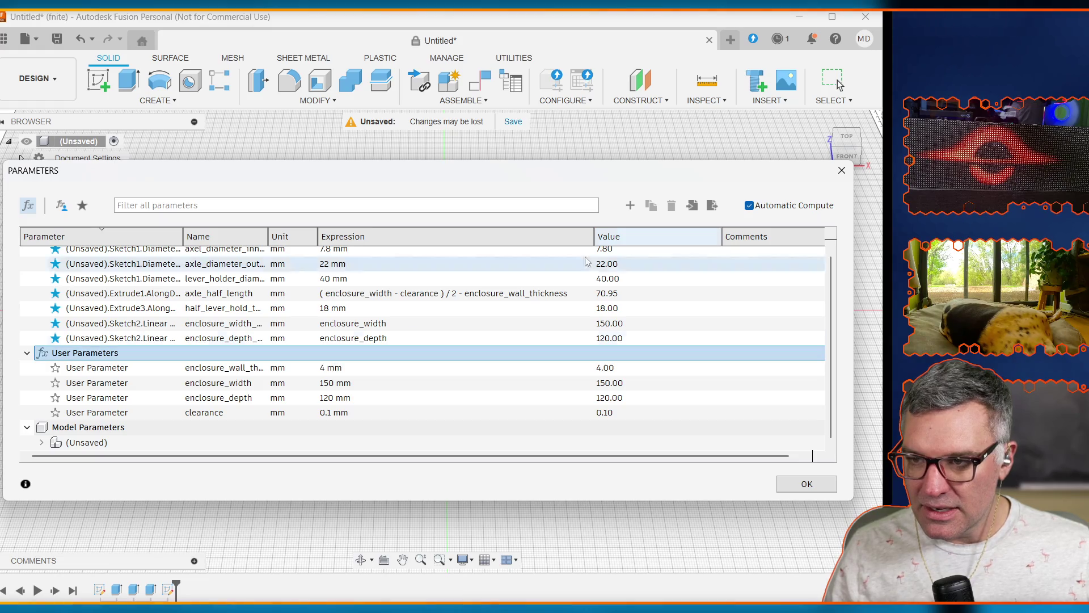
click(630, 206)
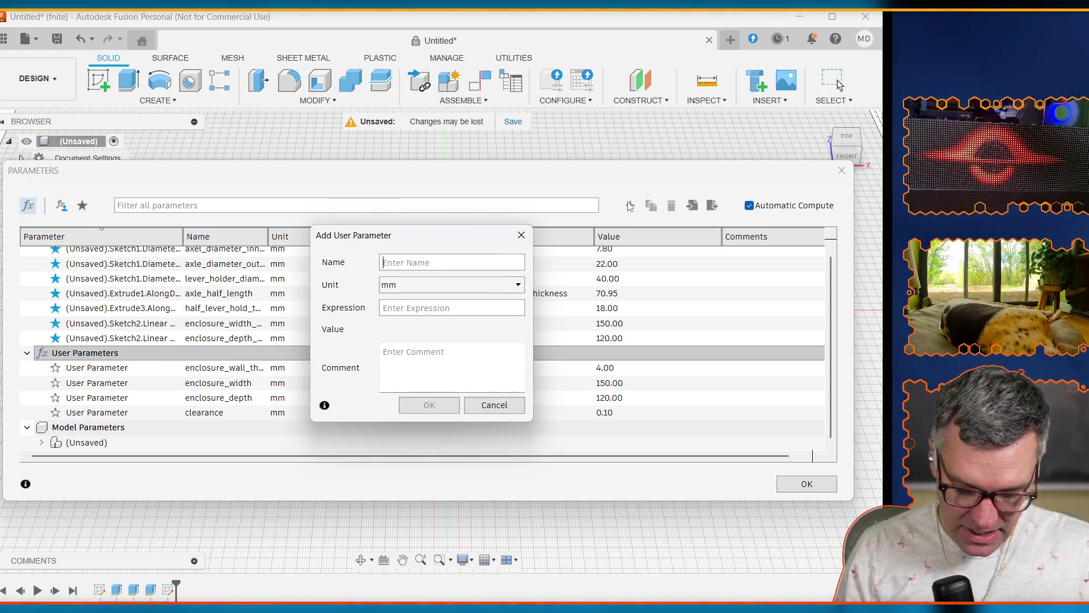
text(bearing_th)
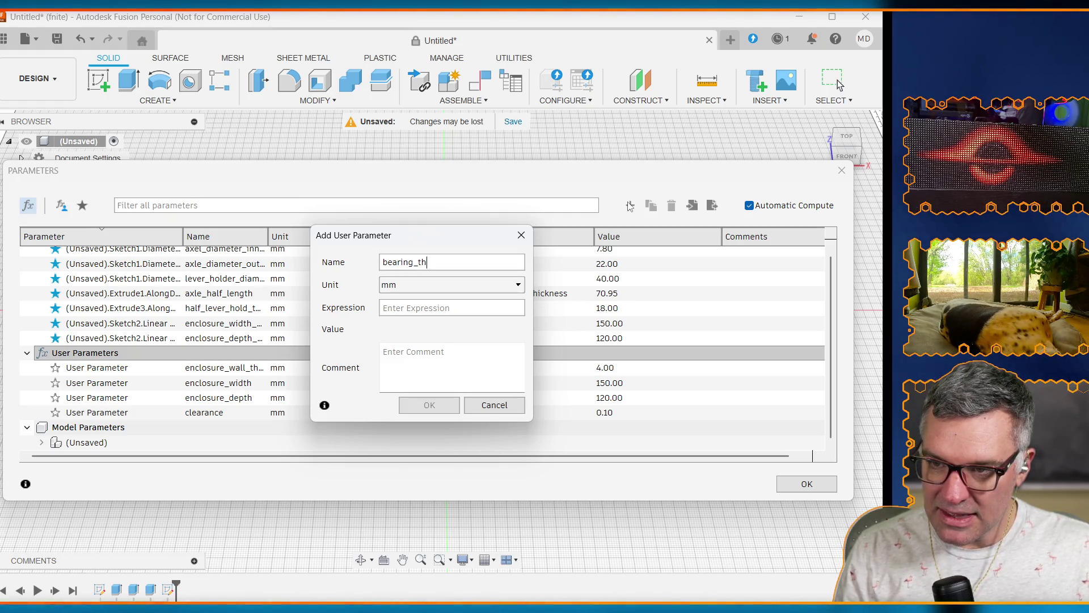
text(ickness)
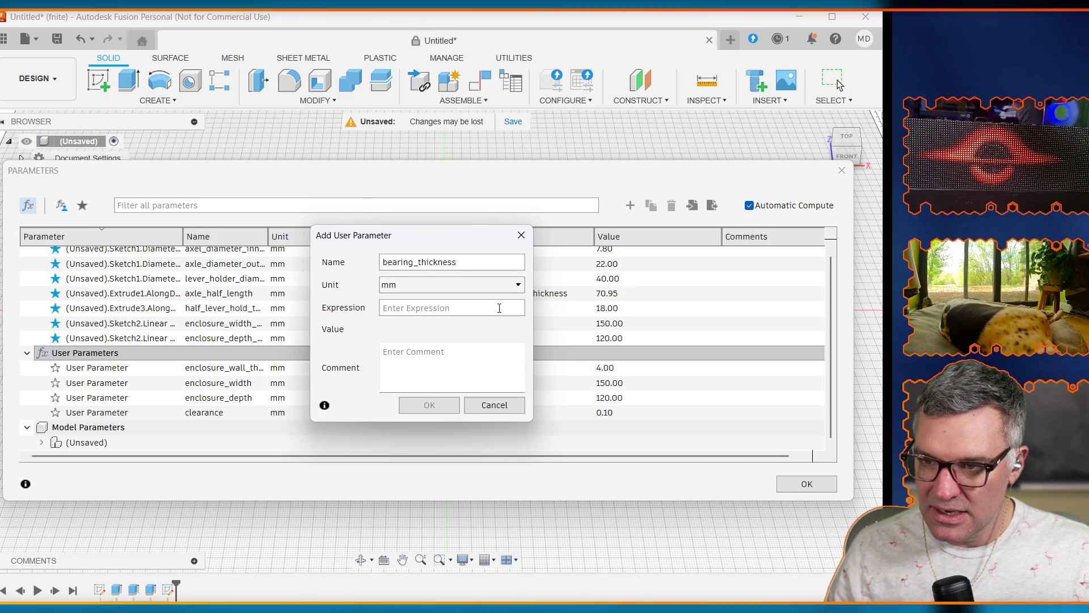
text(7mm)
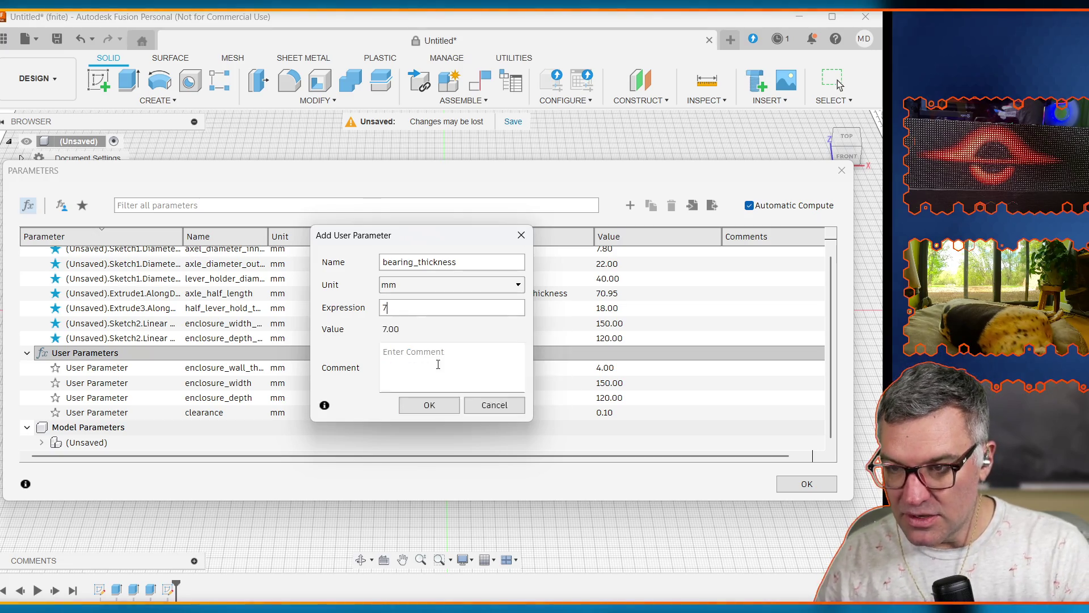
click(434, 405)
mouse_move(577, 172)
mouse_down()
mouse_move(568, 325)
mouse_move(577, 399)
mouse_move(586, 308)
mouse_up()
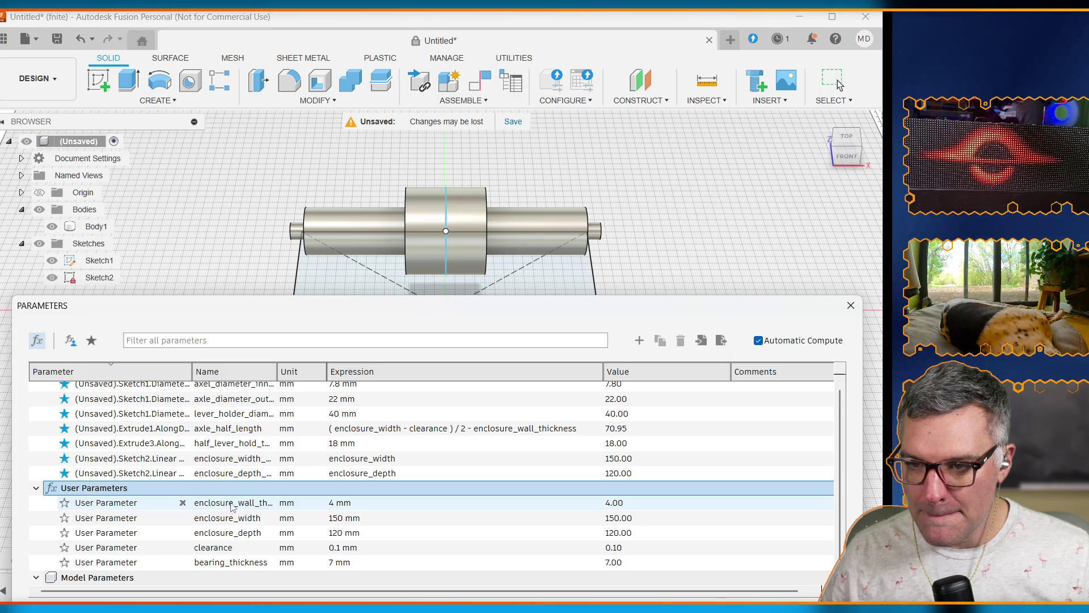
scroll(277, 465, down, 1)
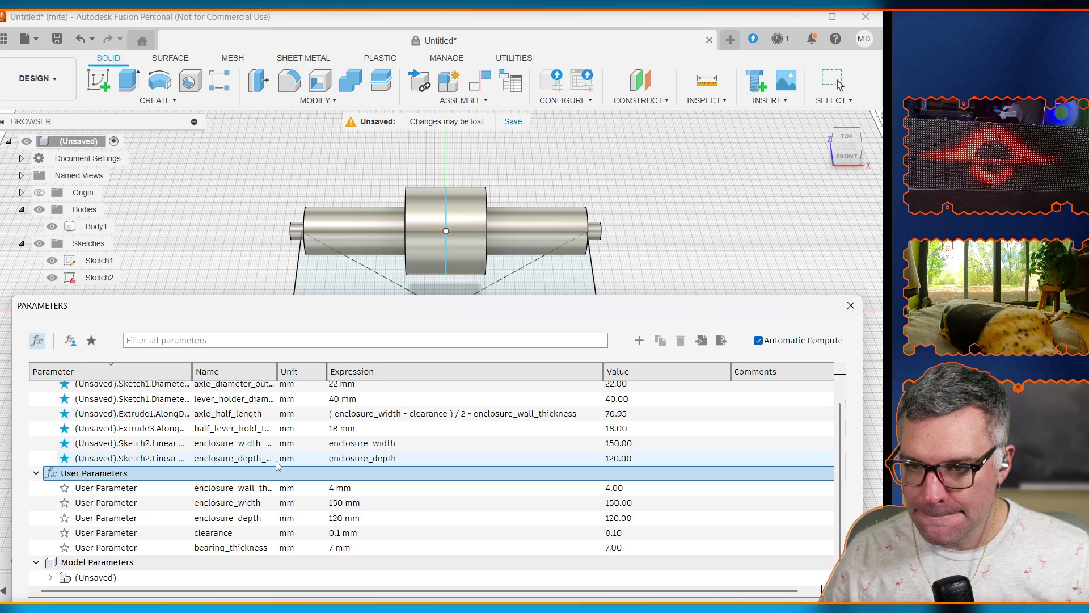
Step: Close the parameters table and save the design as Lever
click(850, 311)
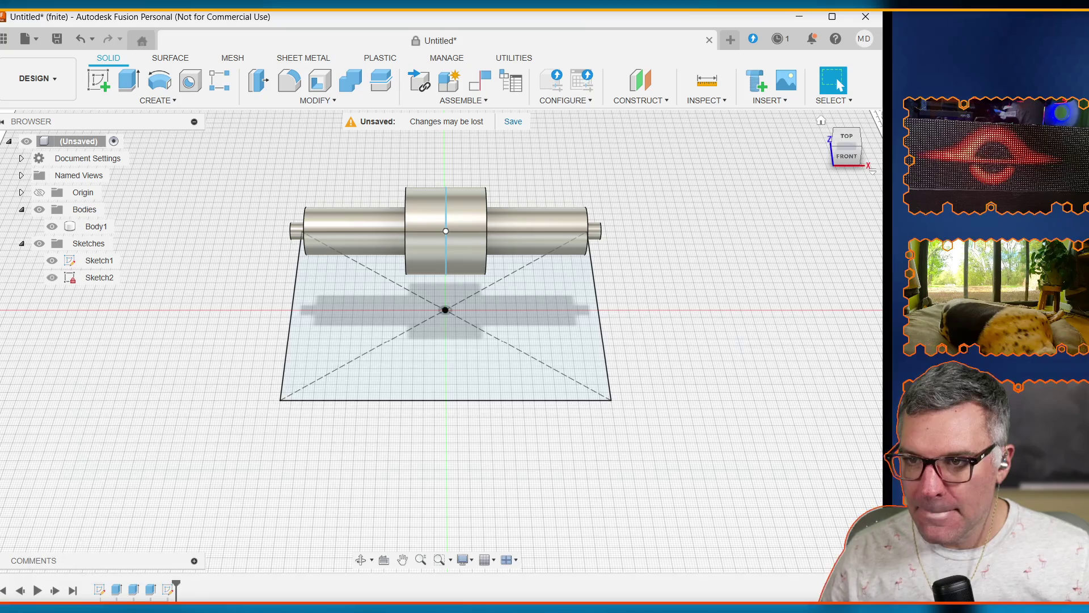
click(509, 123)
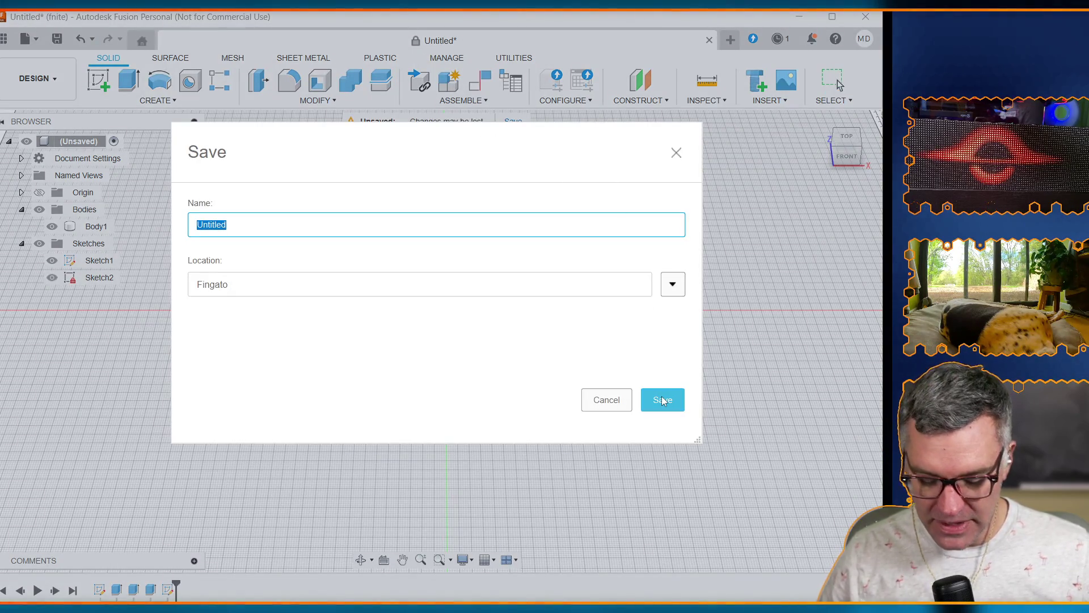
text(Lever)
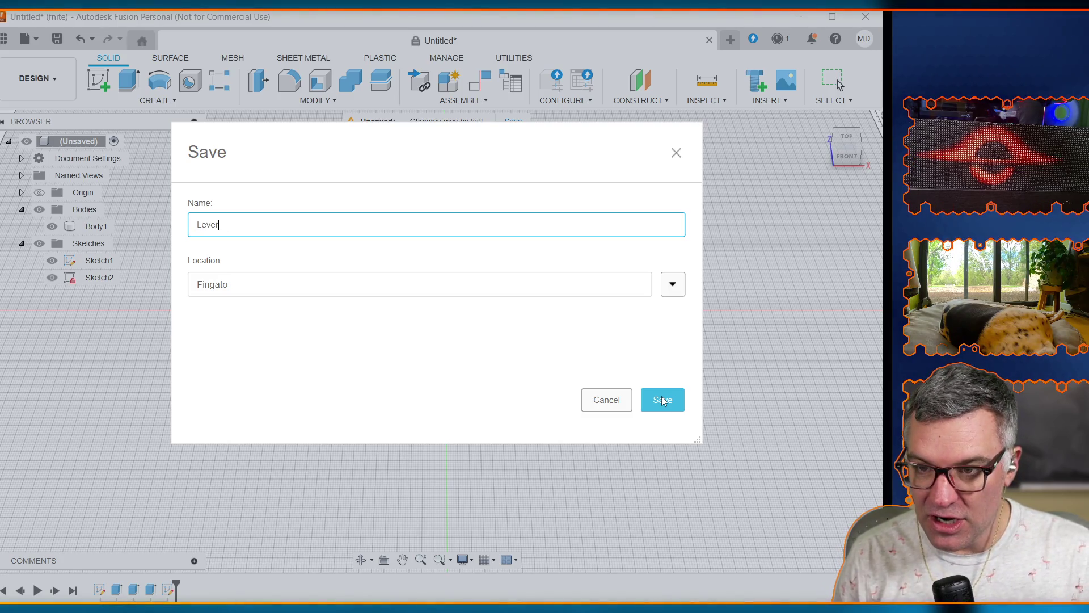
click(663, 400)
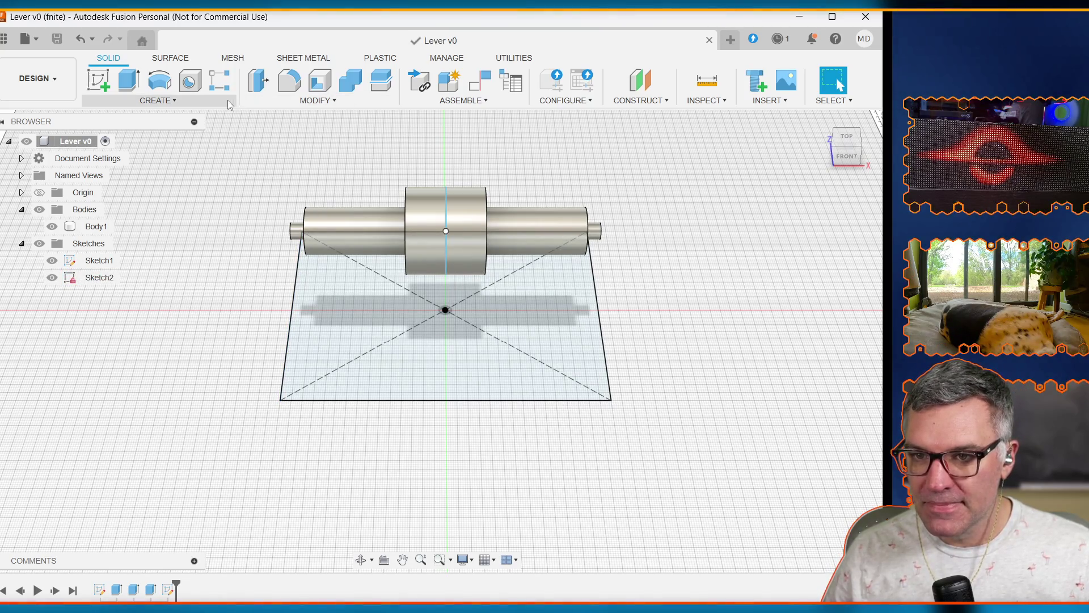
click(329, 101)
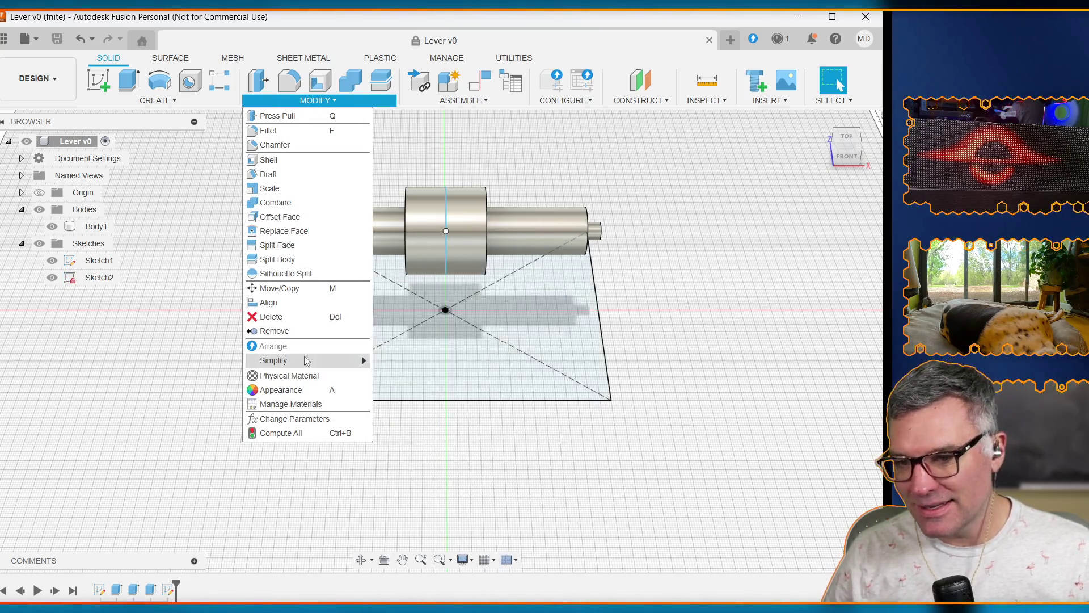
mouse_move(305, 363)
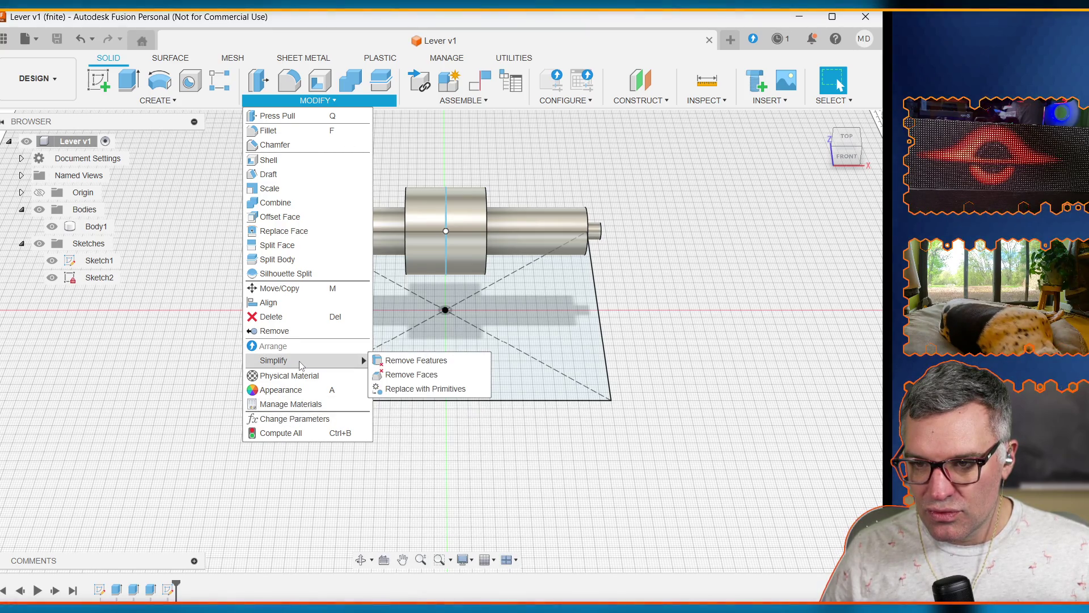
Step: Reopen Change Parameters and inspect the axle_half_length expression
click(299, 419)
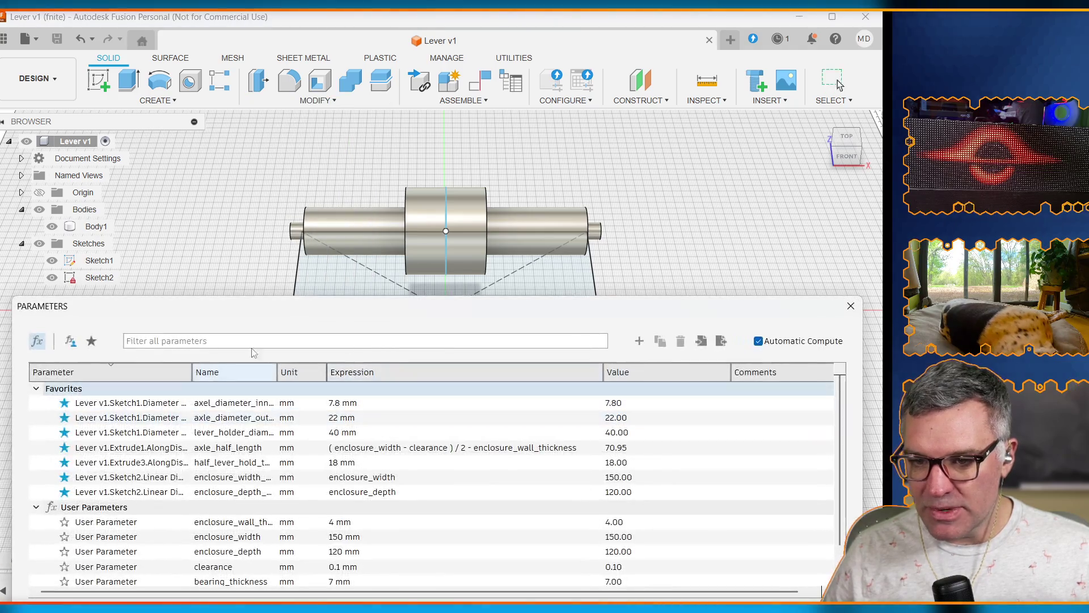
drag(309, 317, 280, 80)
click(299, 217)
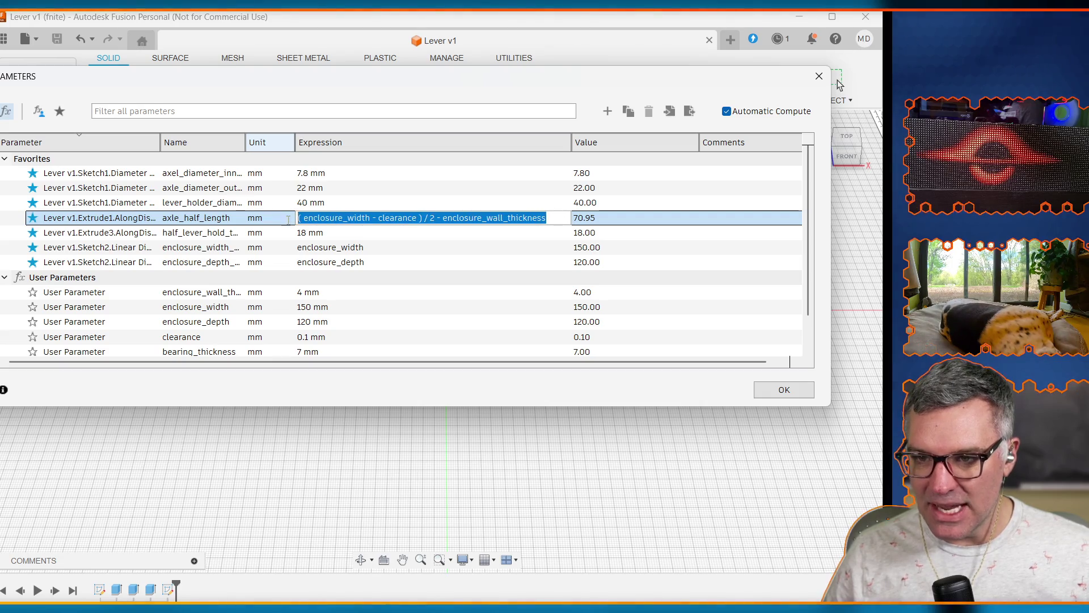
click(697, 278)
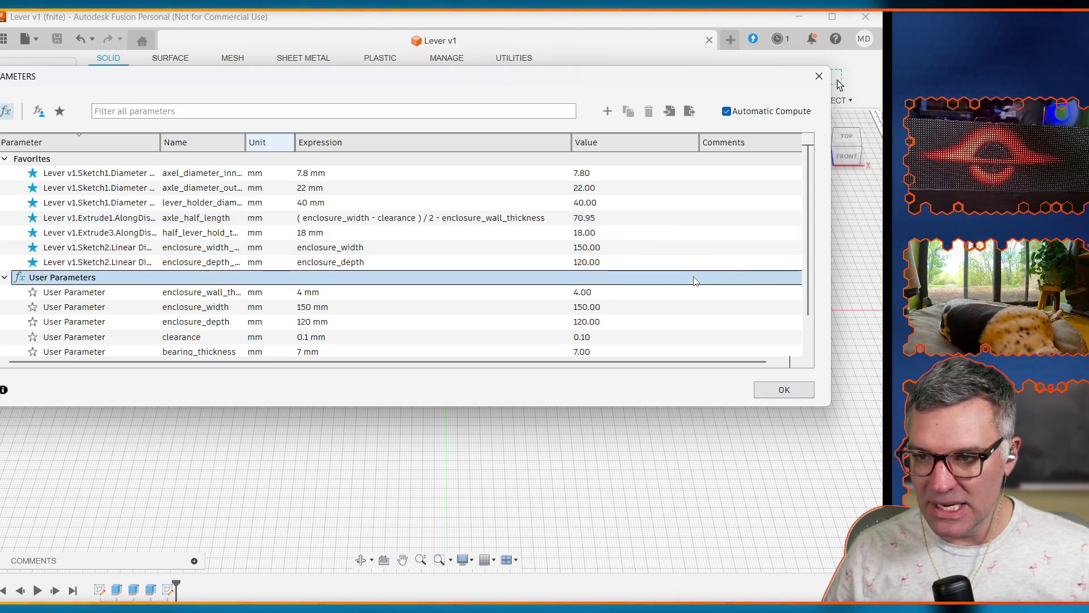
scroll(445, 296, down, 2)
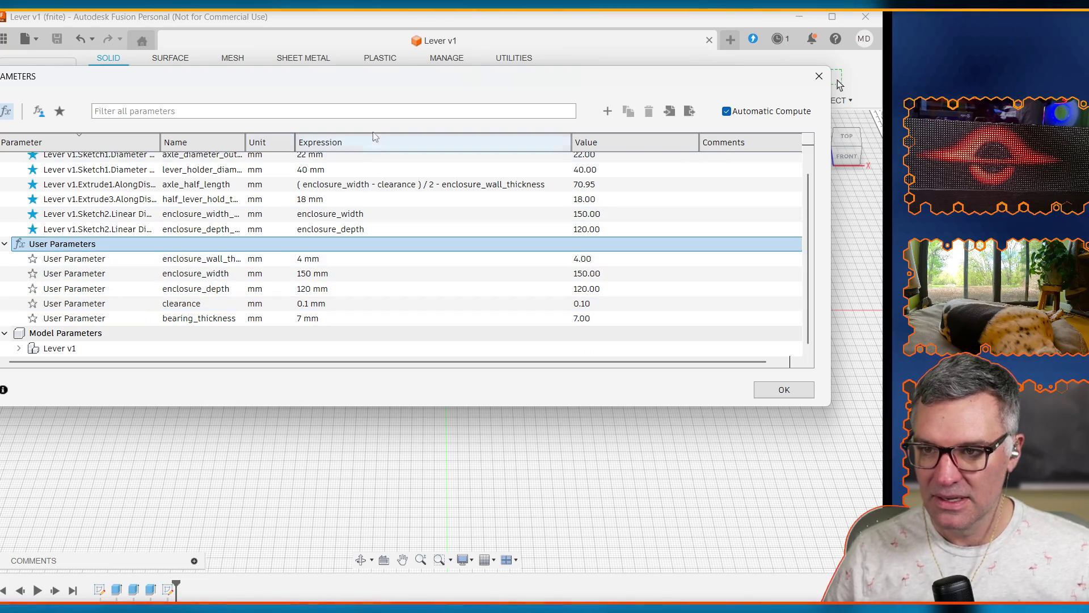
Step: Add half_axle_length = (enclosure_width - clearance)/2 - enclosure_wall_thickness (70.95 mm), then close Parameters
click(608, 111)
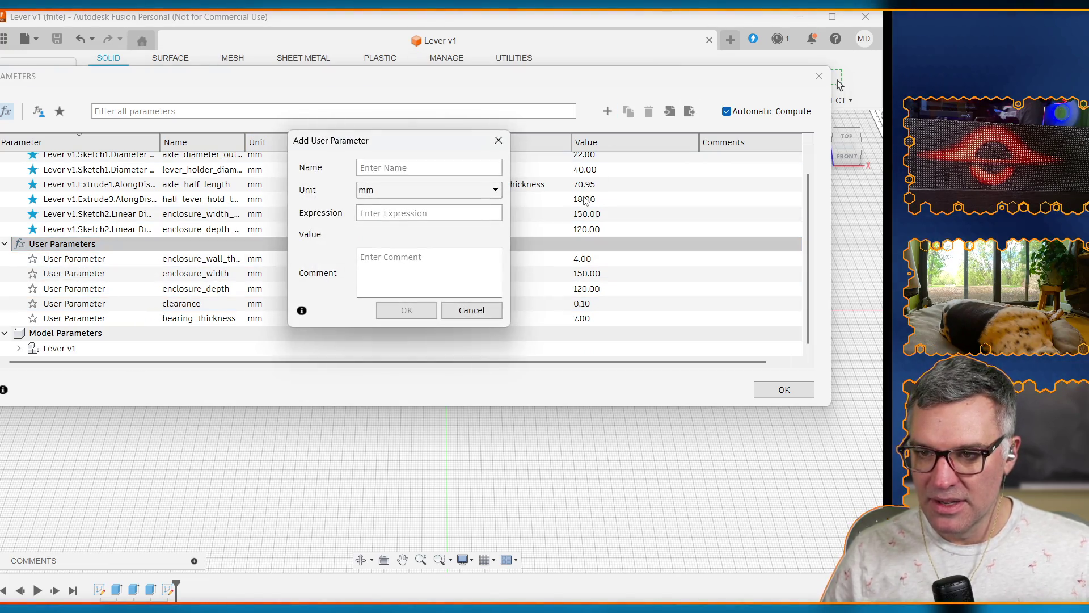
text(half-)
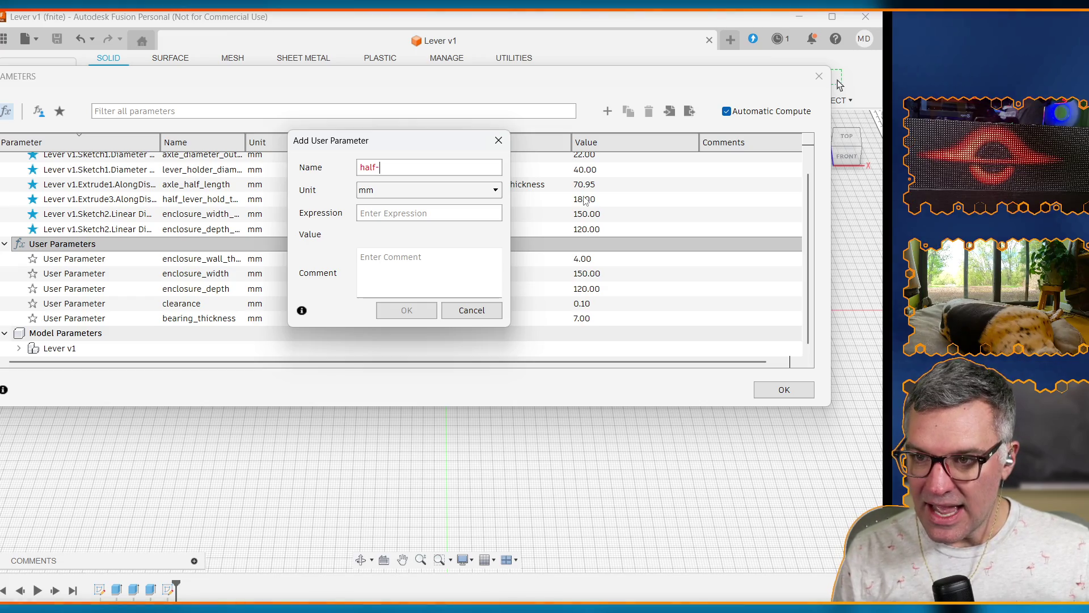
key(BackSpace)
key(BackSpace)
key(BackSpace)
text(_leng)
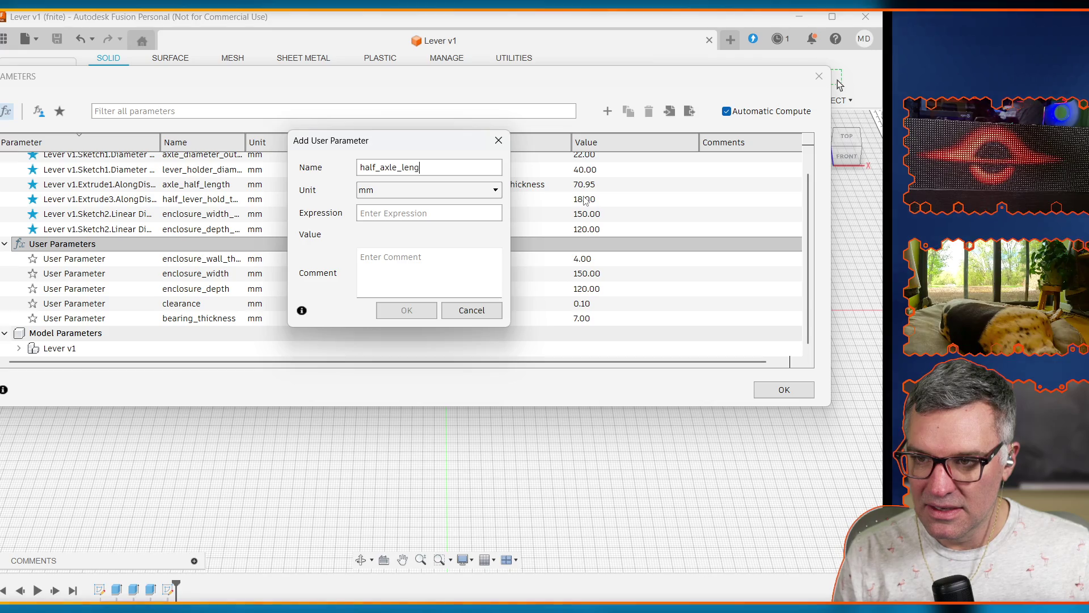
text(th)
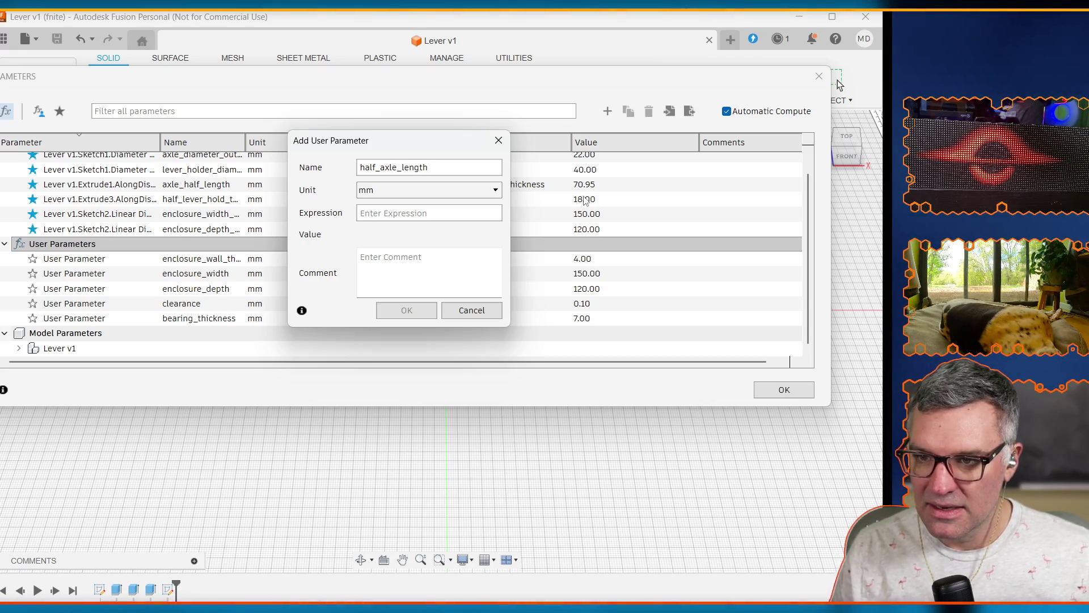
key(ctrl+v)
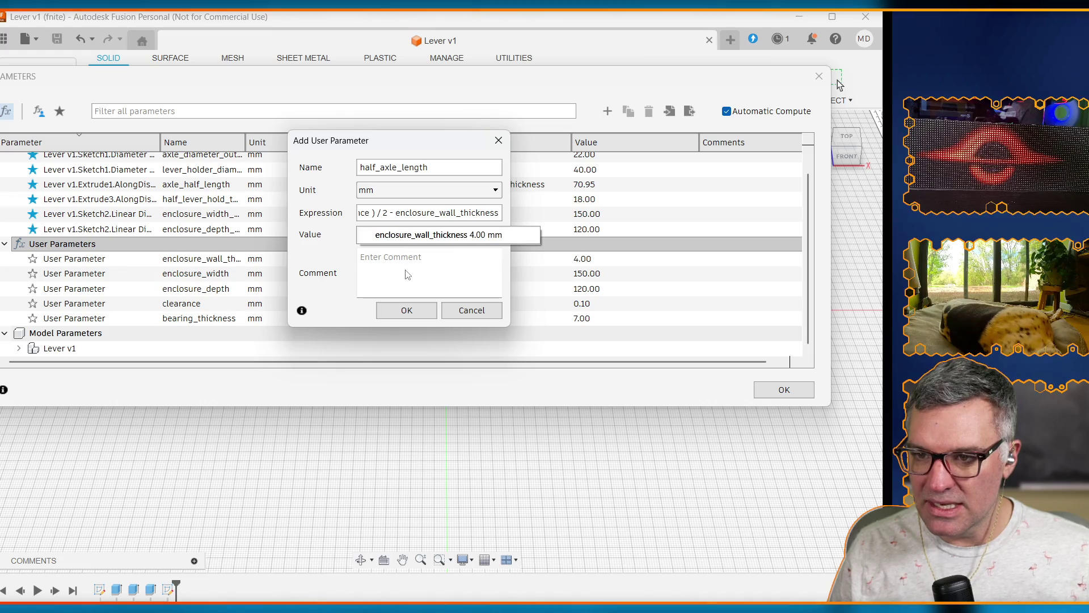
click(404, 269)
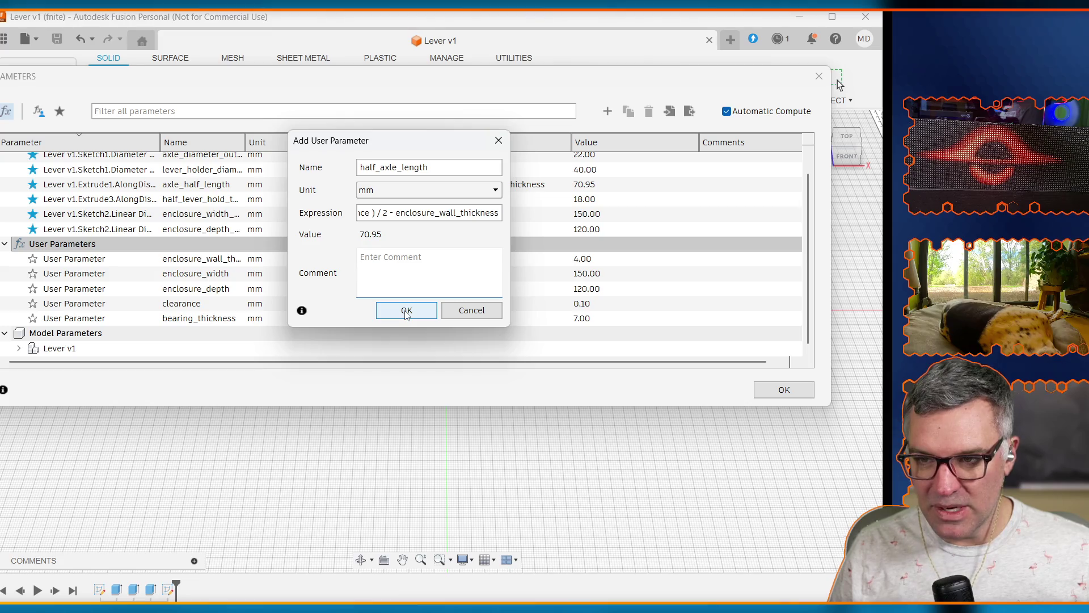
click(407, 311)
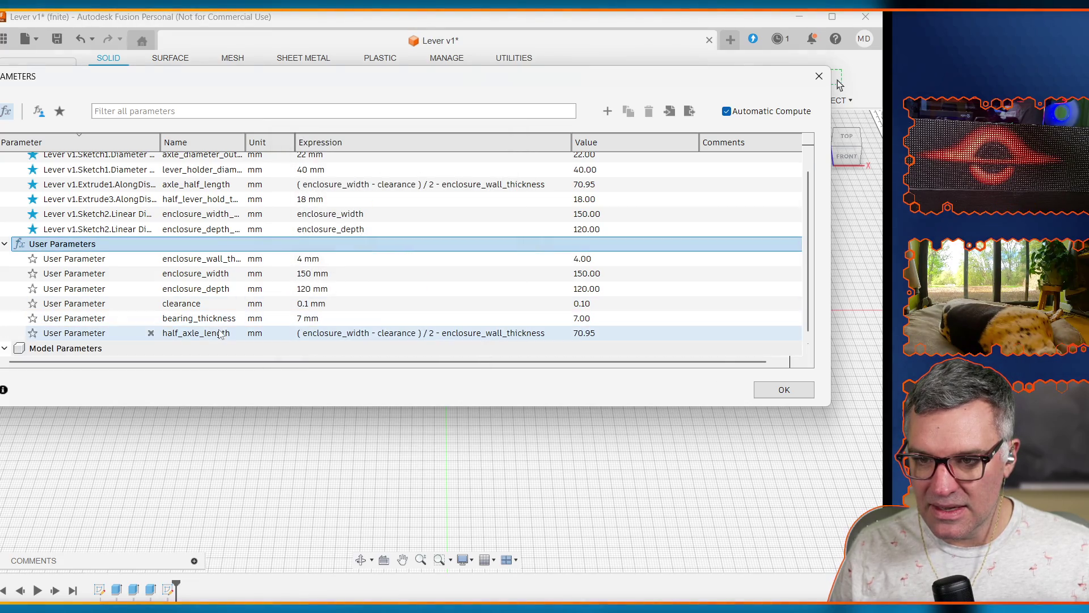
double_click(310, 184)
key(ctrl+a)
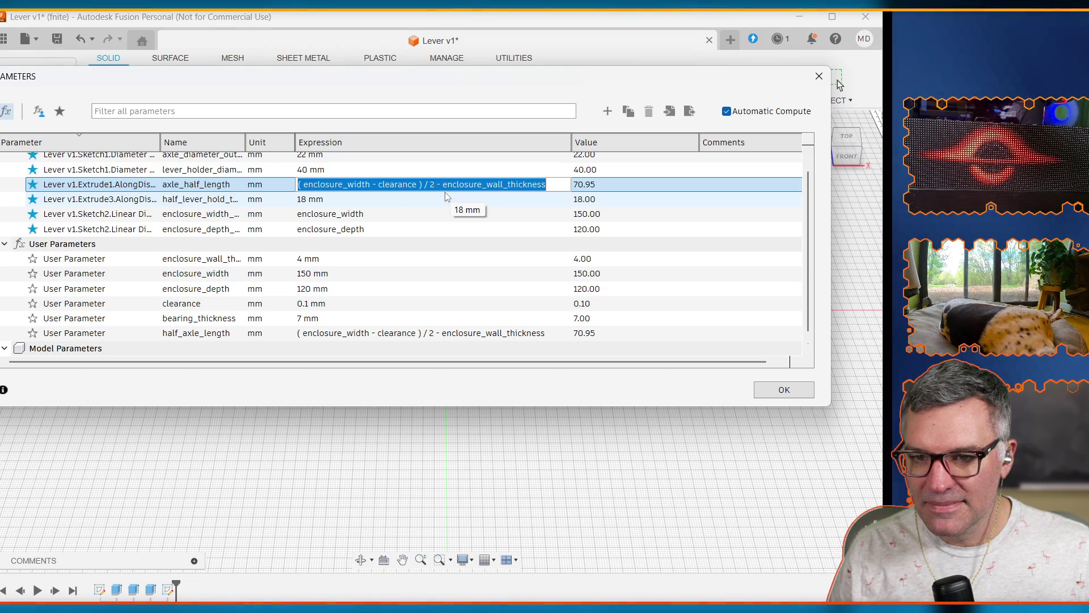
click(786, 389)
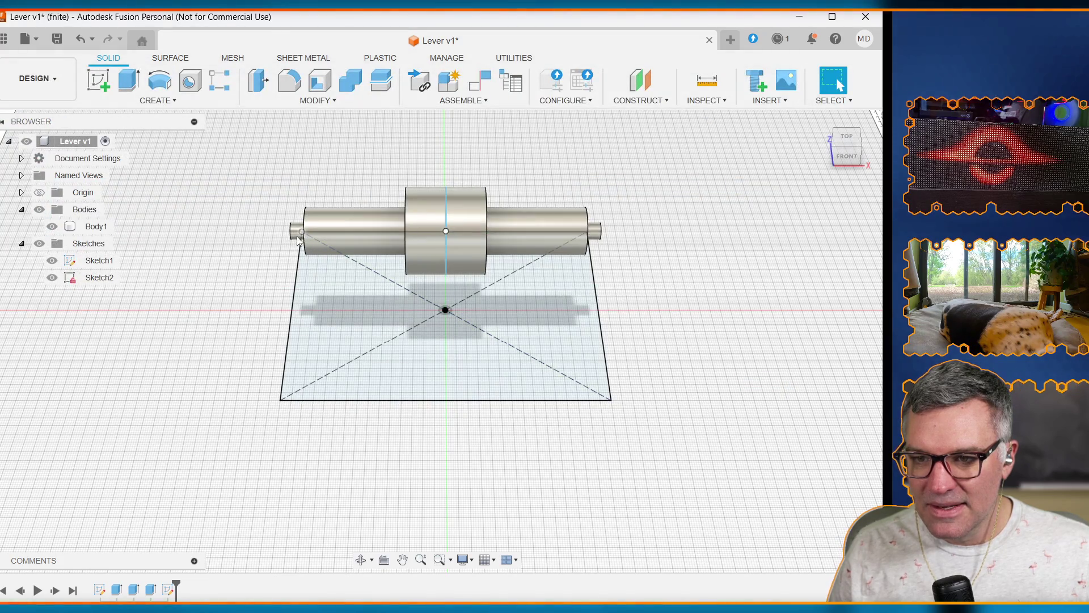
Step: Reopen the axle extrusion and try axle-length parameter names in its distance field
click(296, 233)
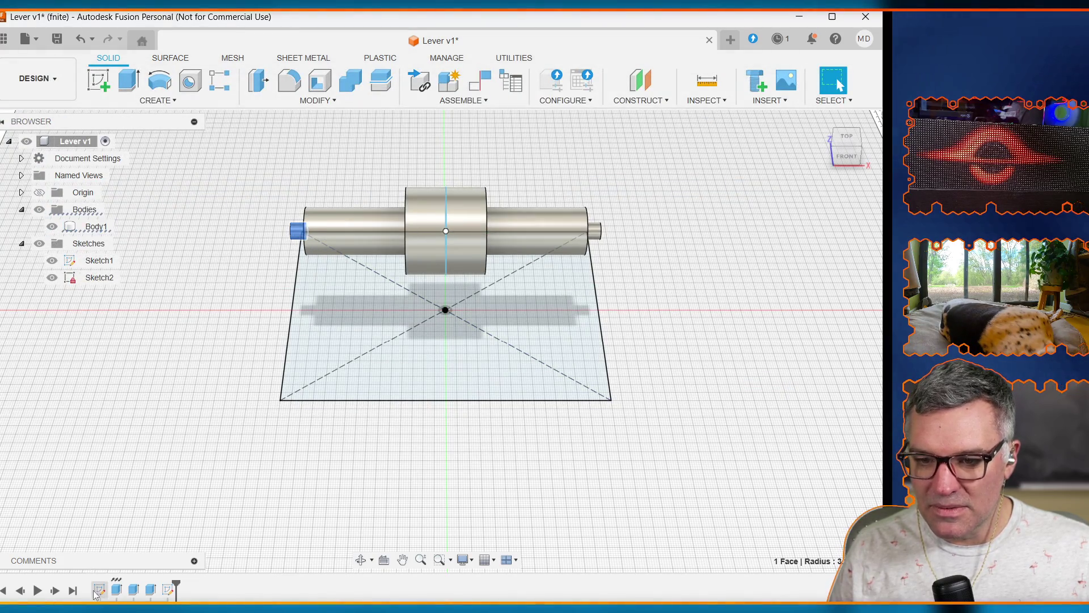
double_click(116, 589)
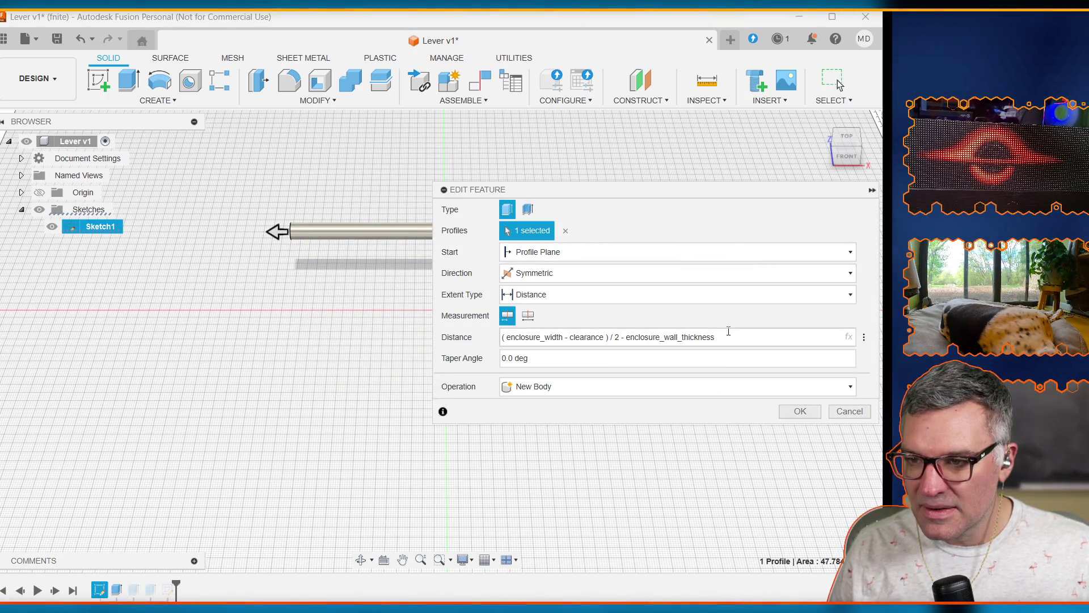
drag(716, 337, 537, 337)
text(==)
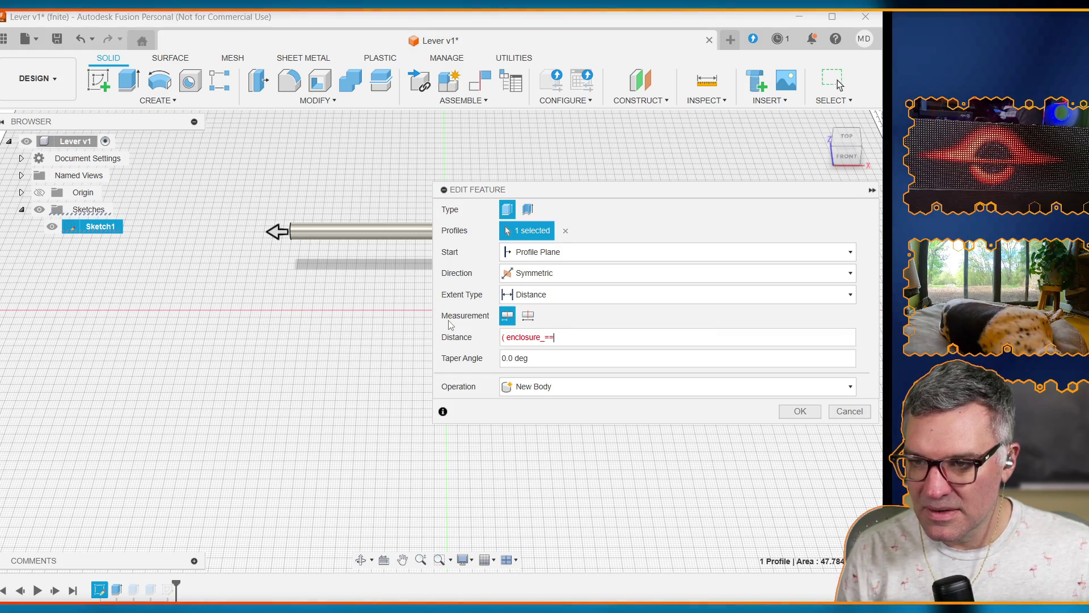
key(BackSpace)
key(BackSpace)
key(BackSpace)
text(axl)
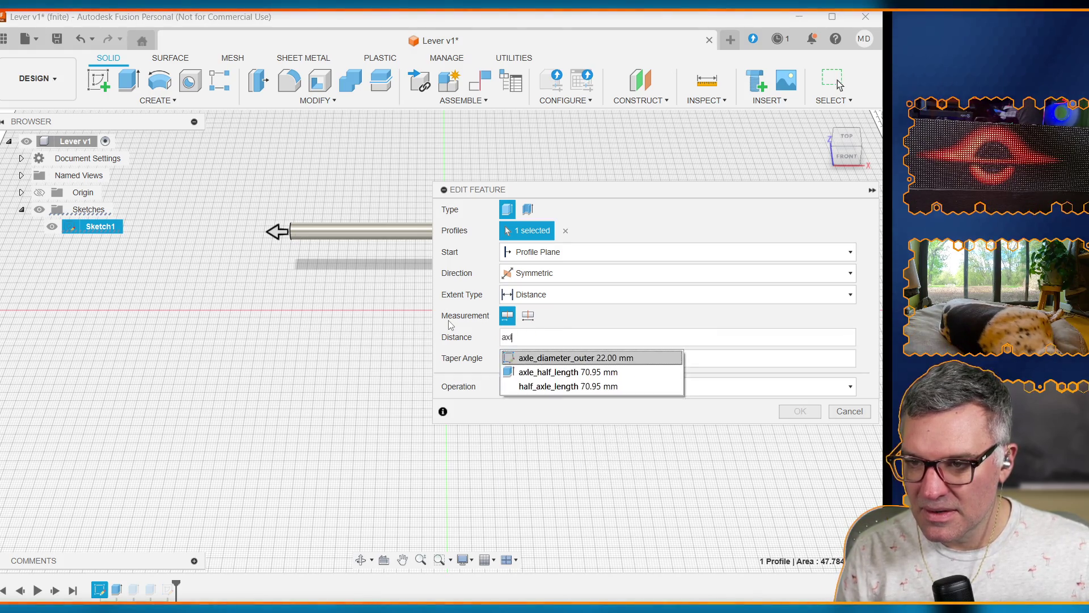
text(e_)
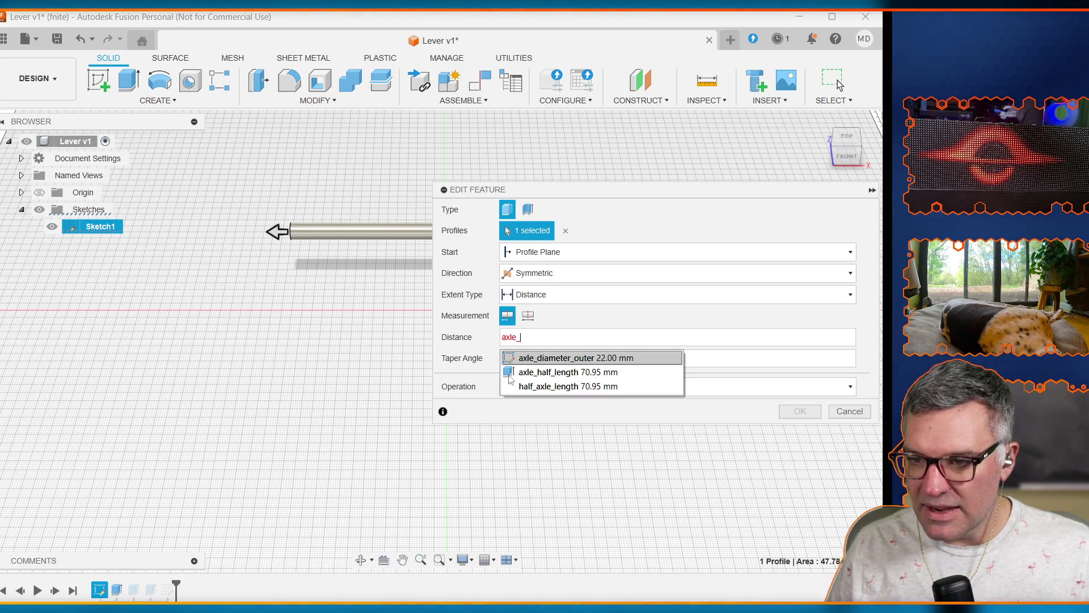
click(555, 374)
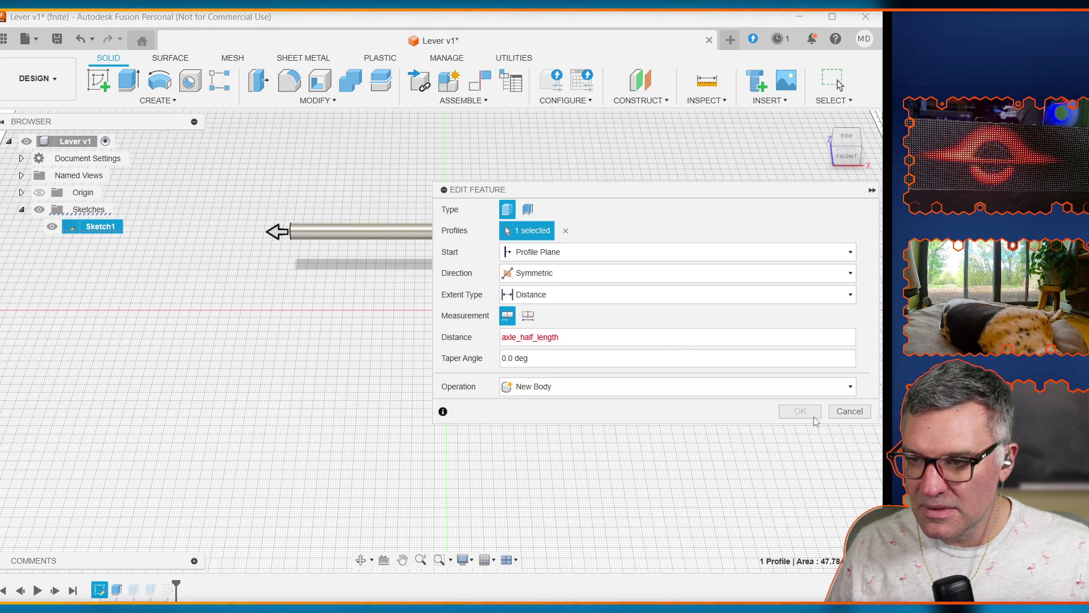
click(634, 335)
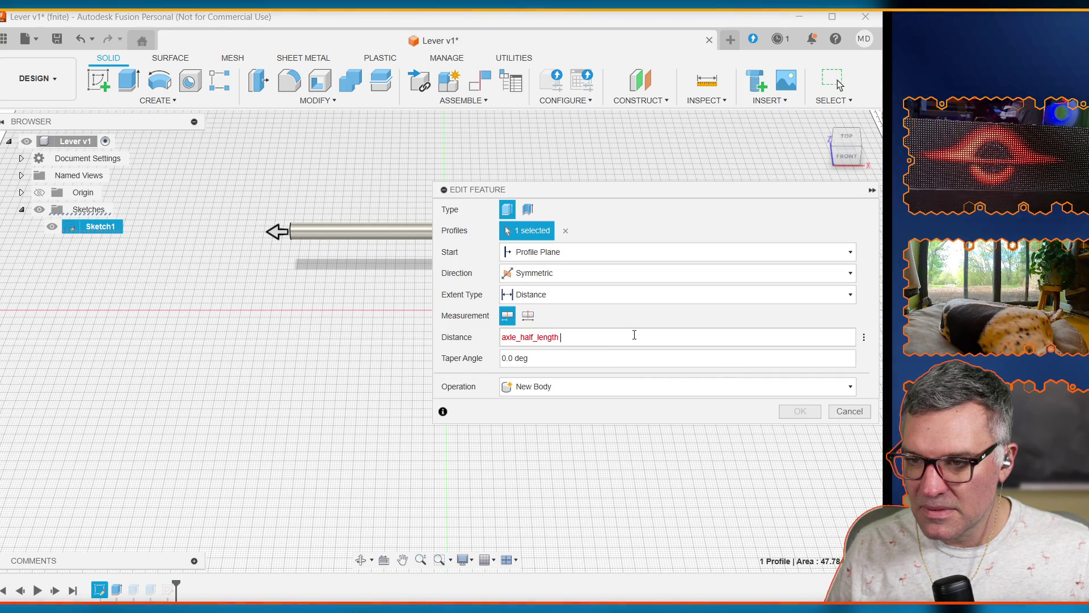
key(BackSpace)
click(634, 335)
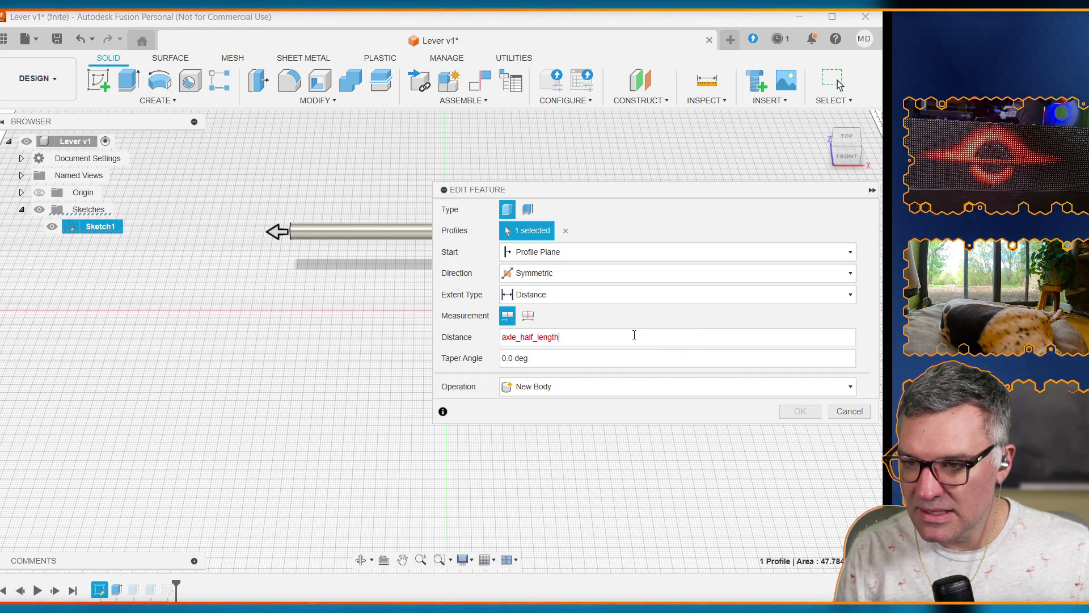
key(BackSpace)
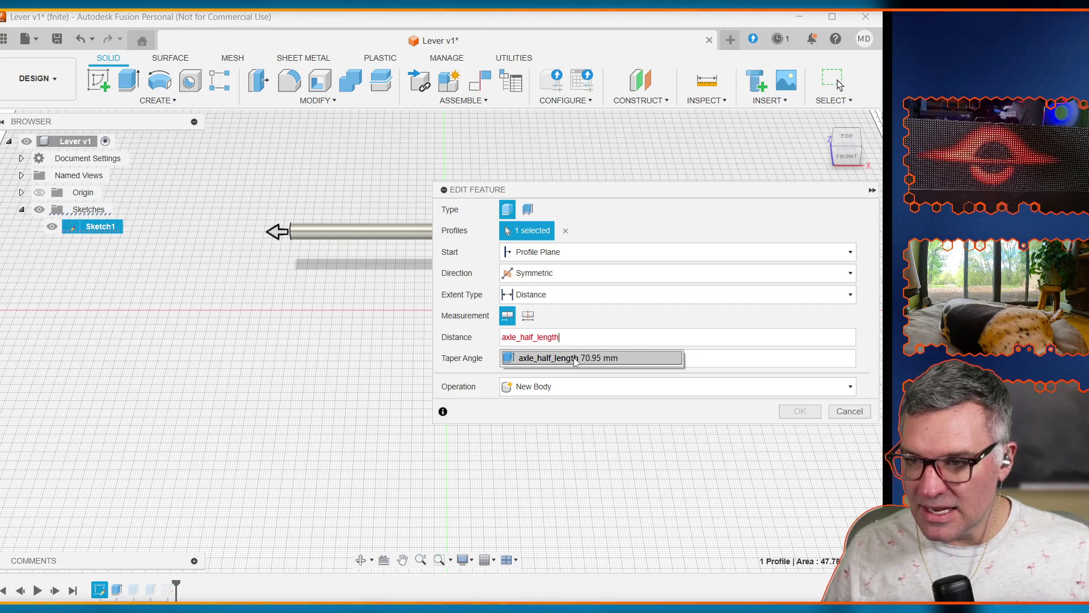
click(589, 359)
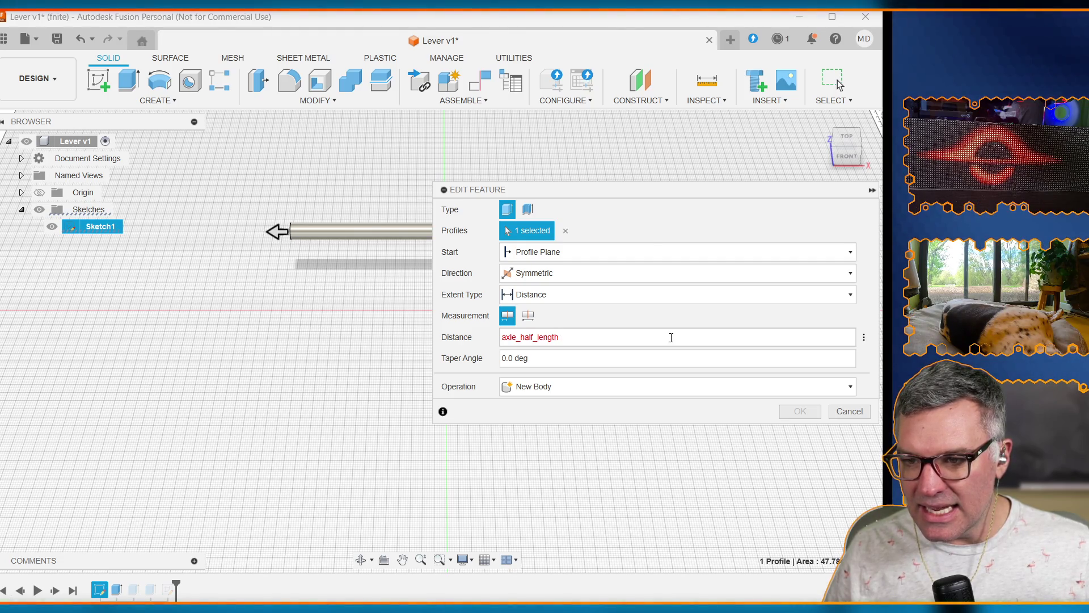
Step: Replace the axle extrusion distance with half_axle_length and apply the change
double_click(572, 335)
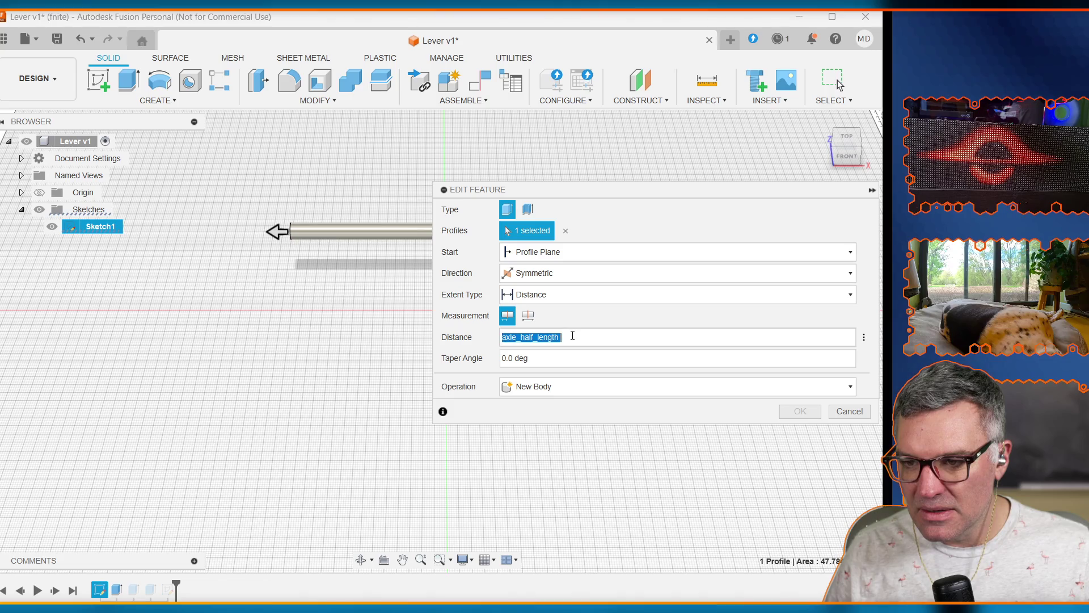
key(BackSpace)
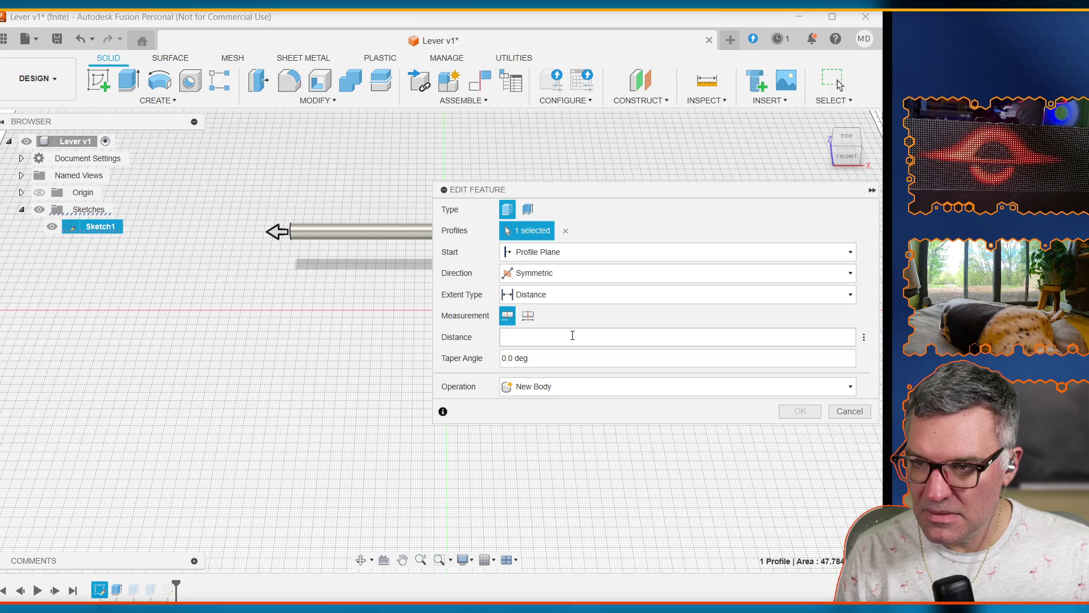
text(10.m)
key(BackSpace)
key(BackSpace)
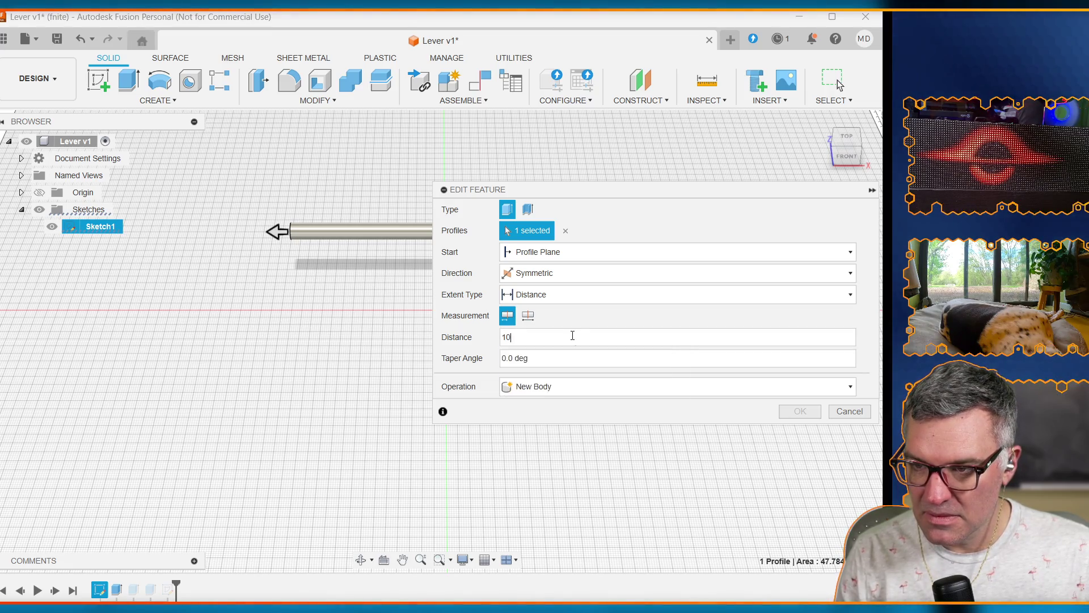
key(BackSpace)
key(BackSpace)
key(BackSpace)
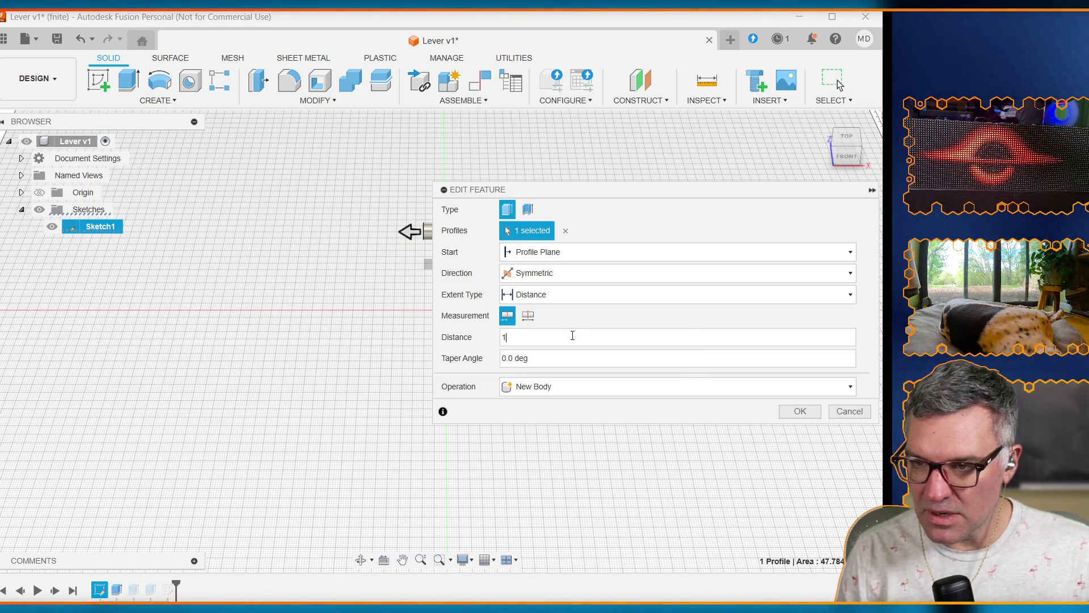
text(axle_)
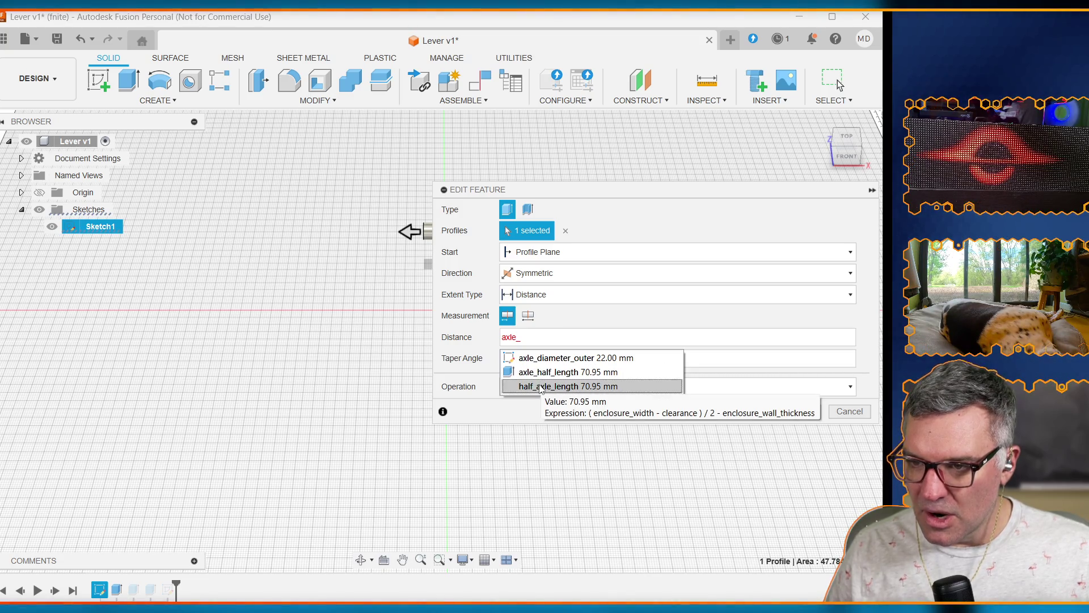
click(540, 388)
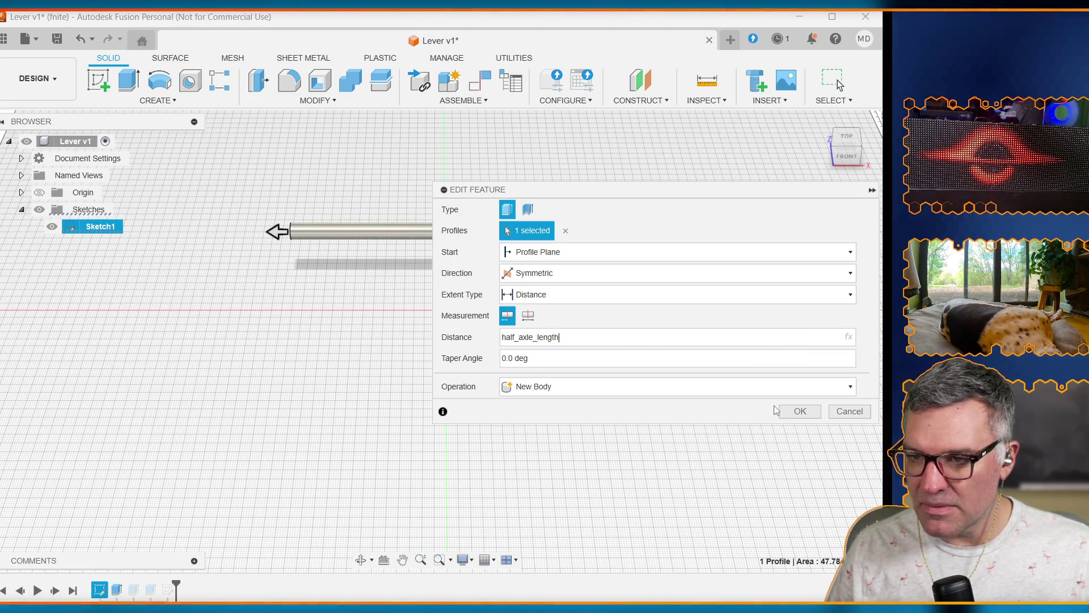
click(801, 419)
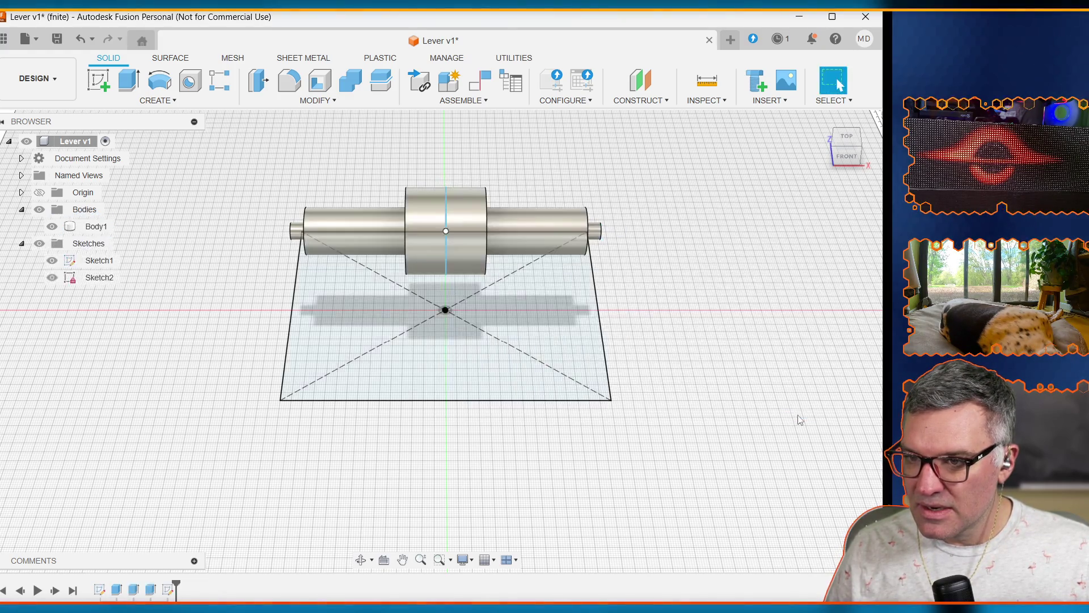
Step: Reopen the second axle extrusion and set its distance to half_axle_length - bearing_thickness
click(335, 223)
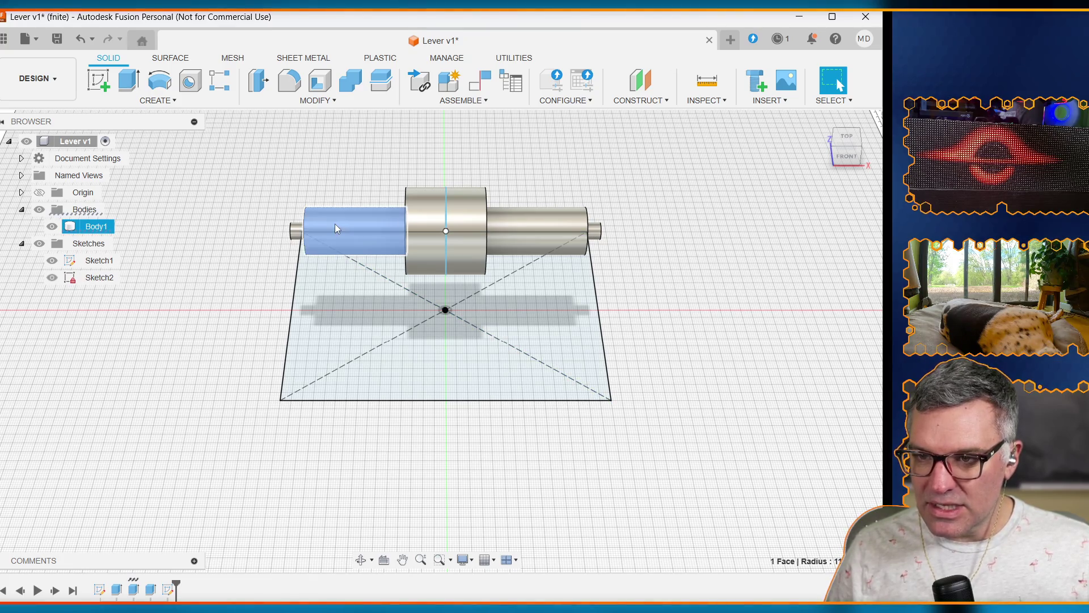
click(134, 589)
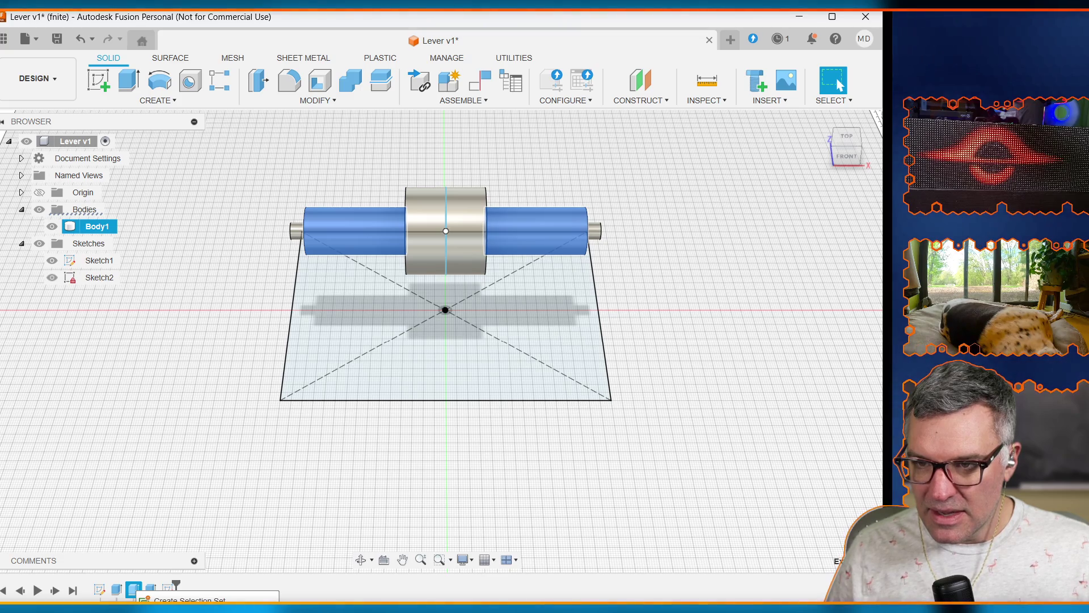
double_click(133, 589)
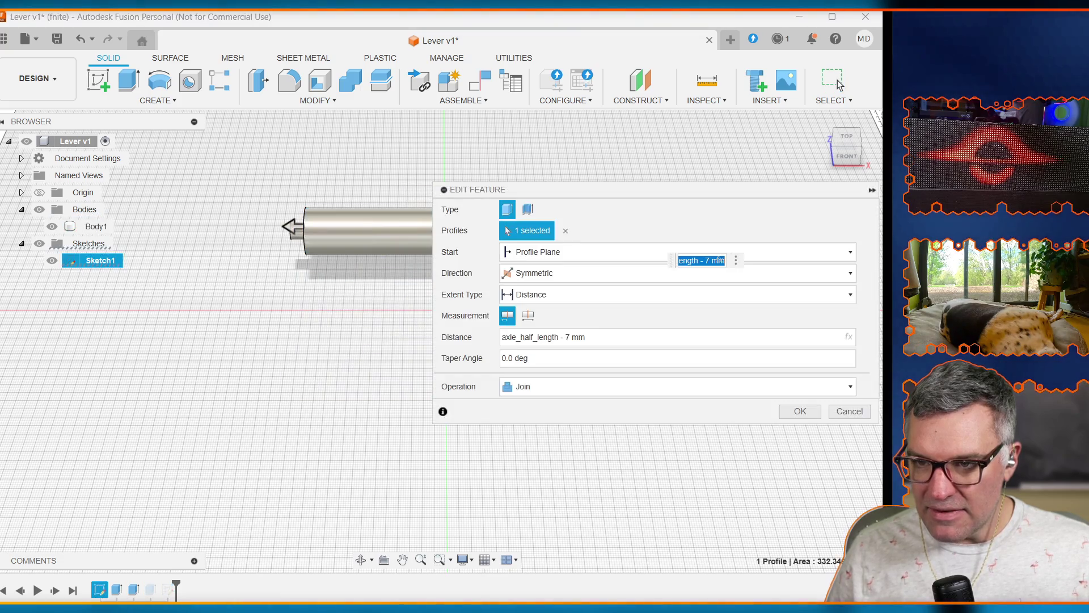
click(635, 336)
text(hal)
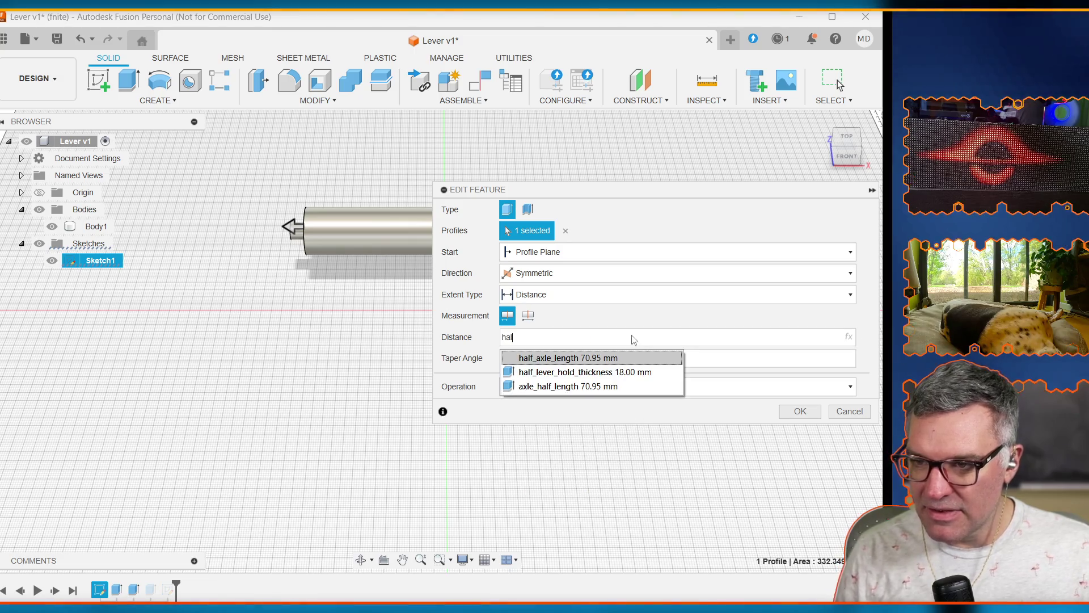
text(f)
key(Return)
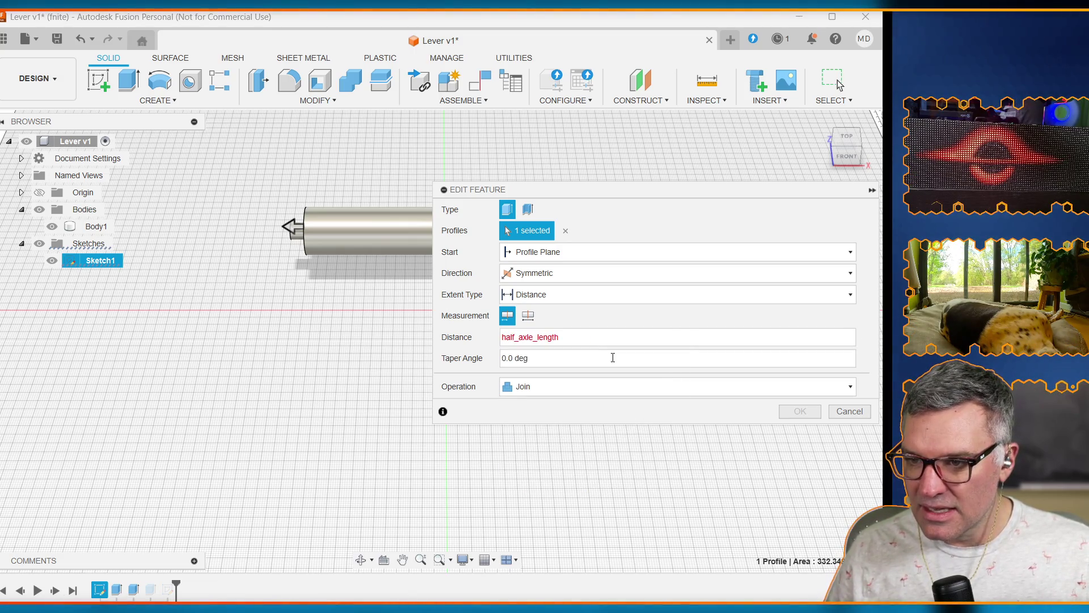
text( -)
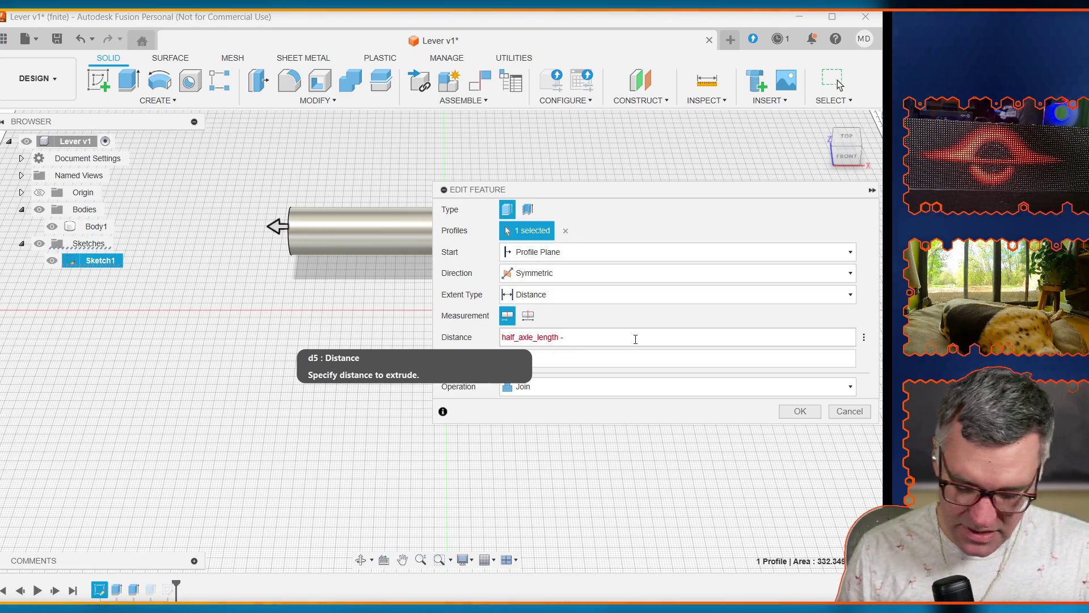
text( bea)
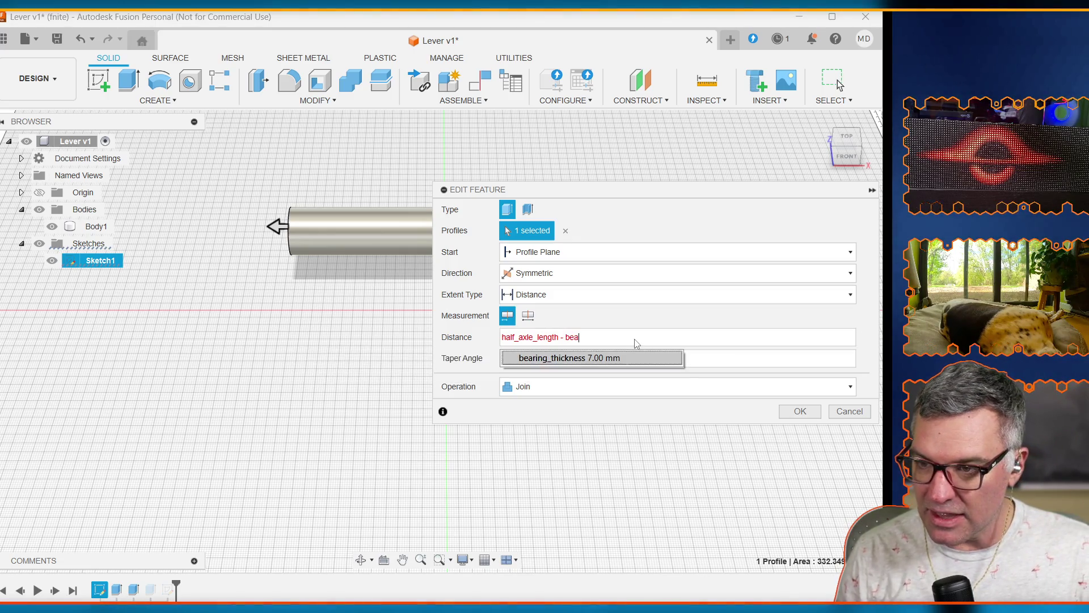
click(633, 359)
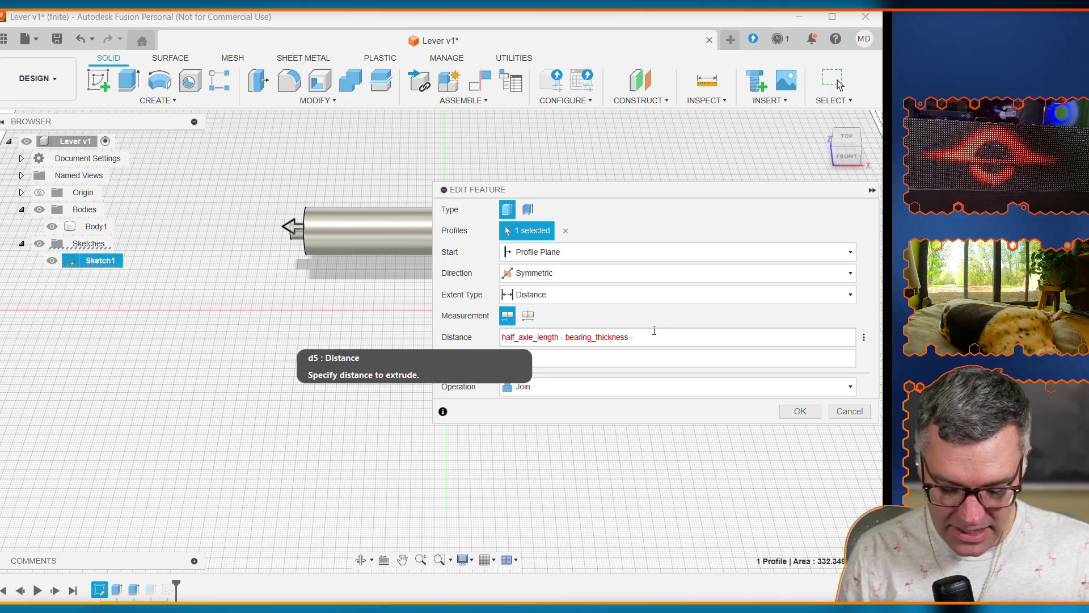
Step: Append the clearance term and wrap it as (clearance /2) in the distance expression
text(clear)
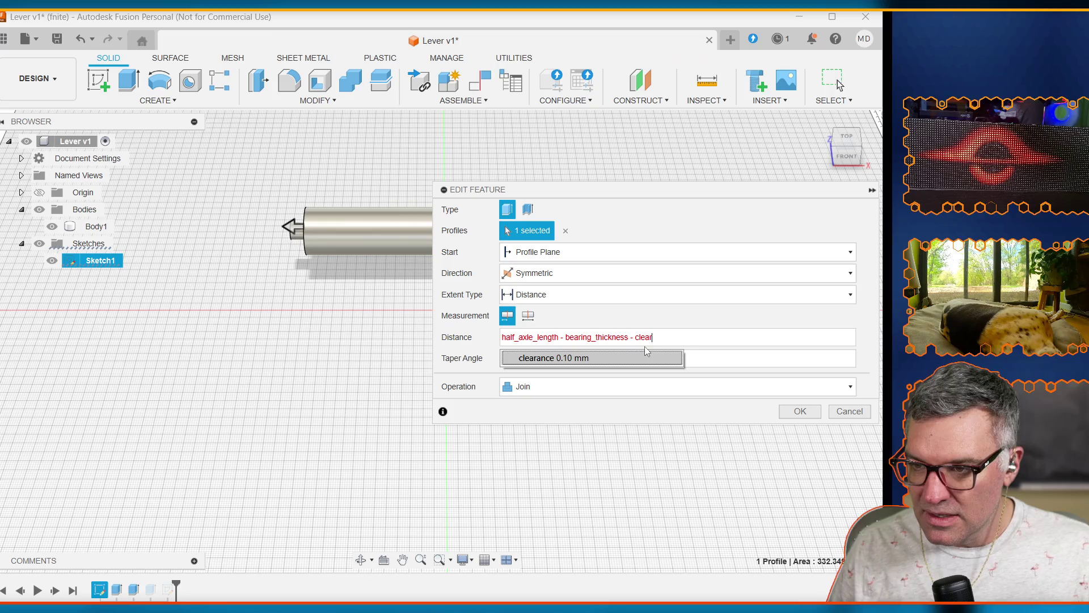
click(645, 357)
triple_click(635, 337)
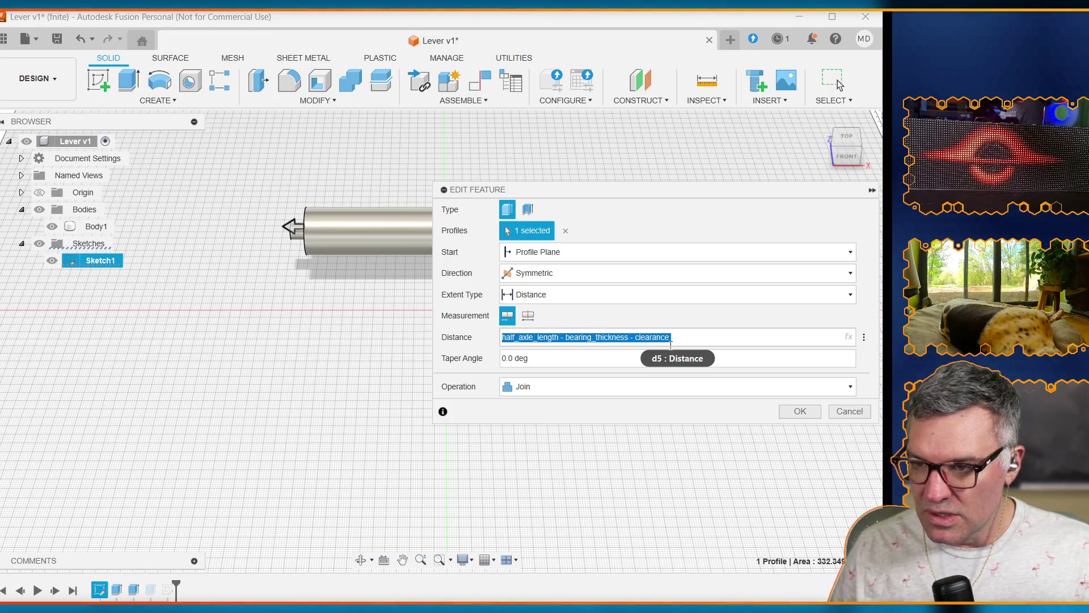
click(640, 335)
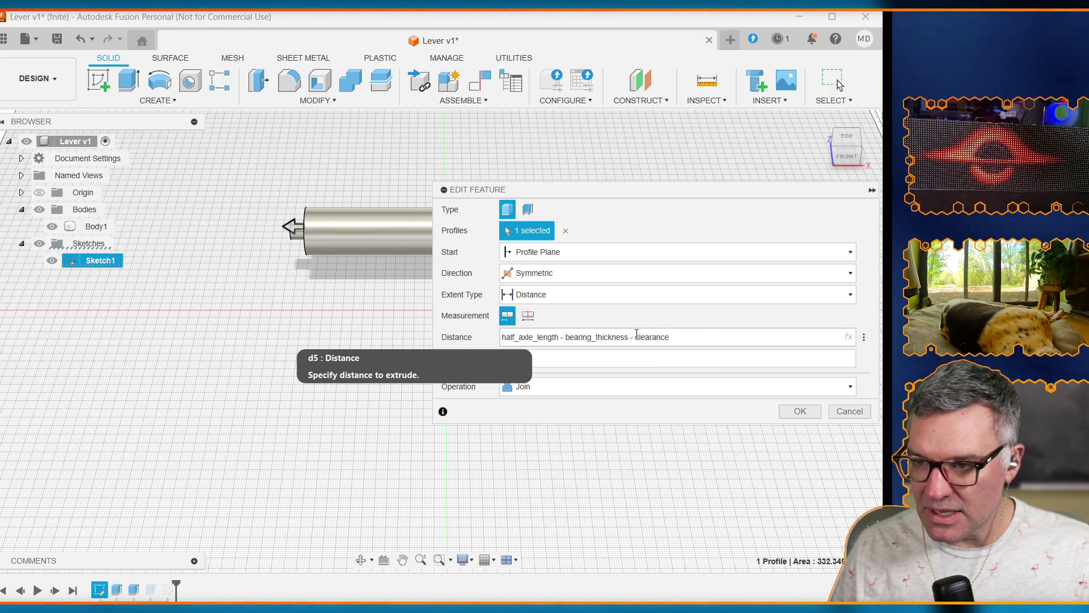
triple_click(641, 336)
click(642, 337)
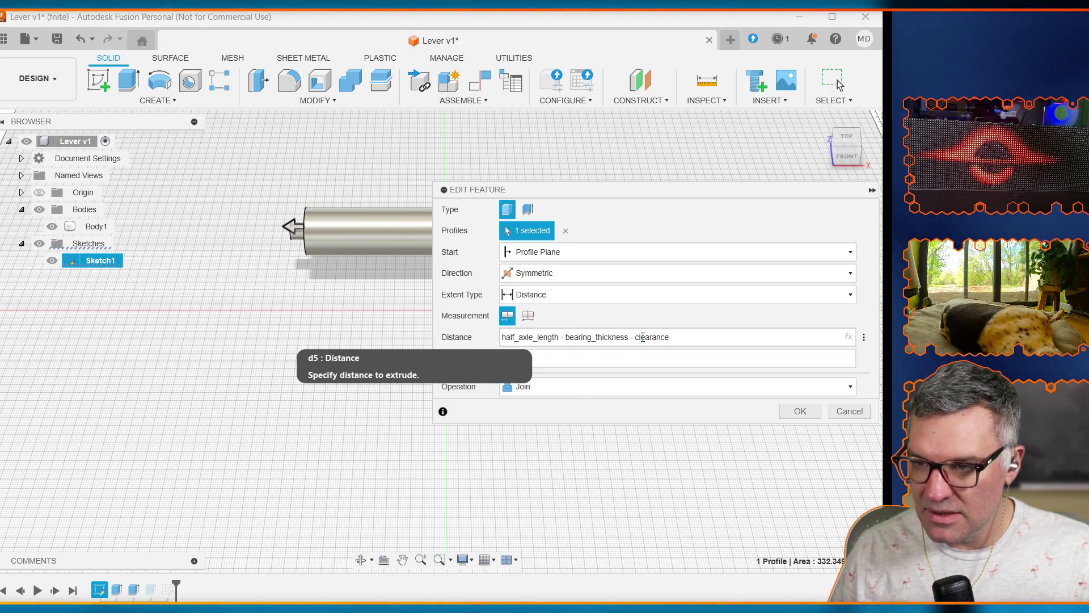
text(()
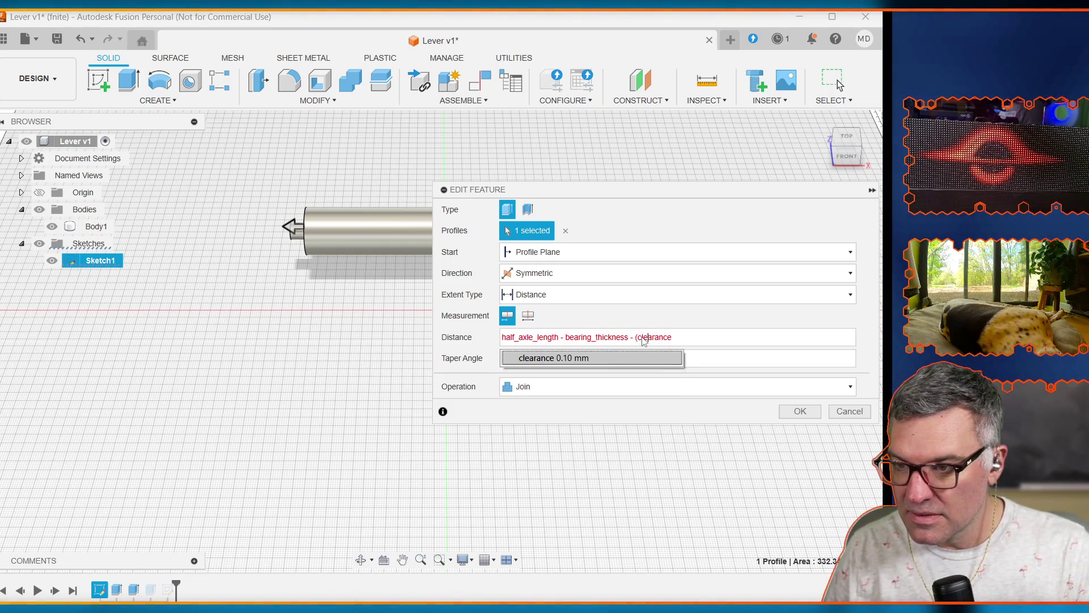
key(End)
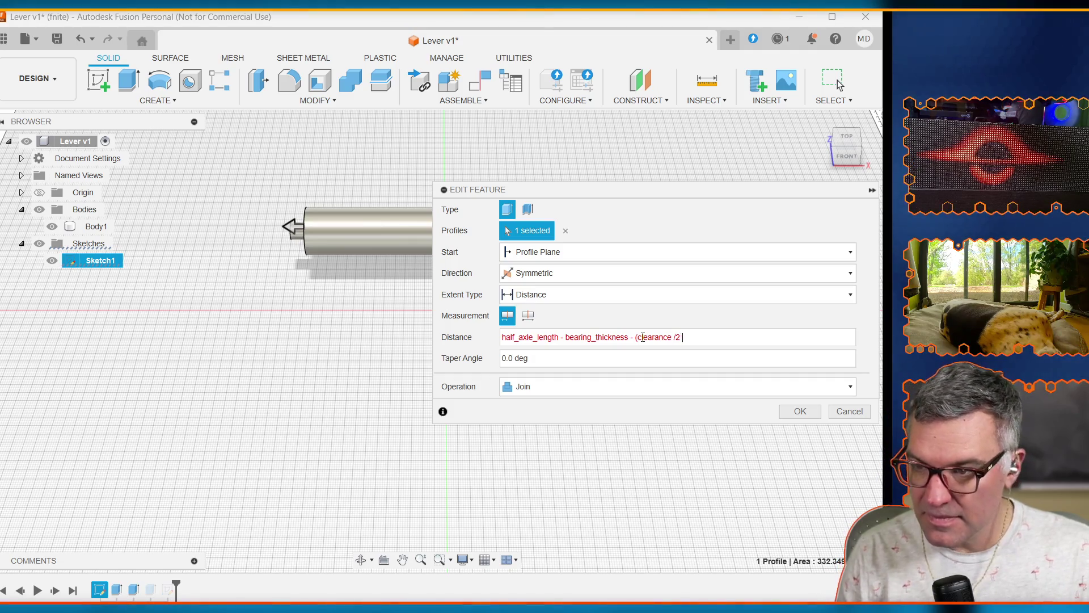
text())
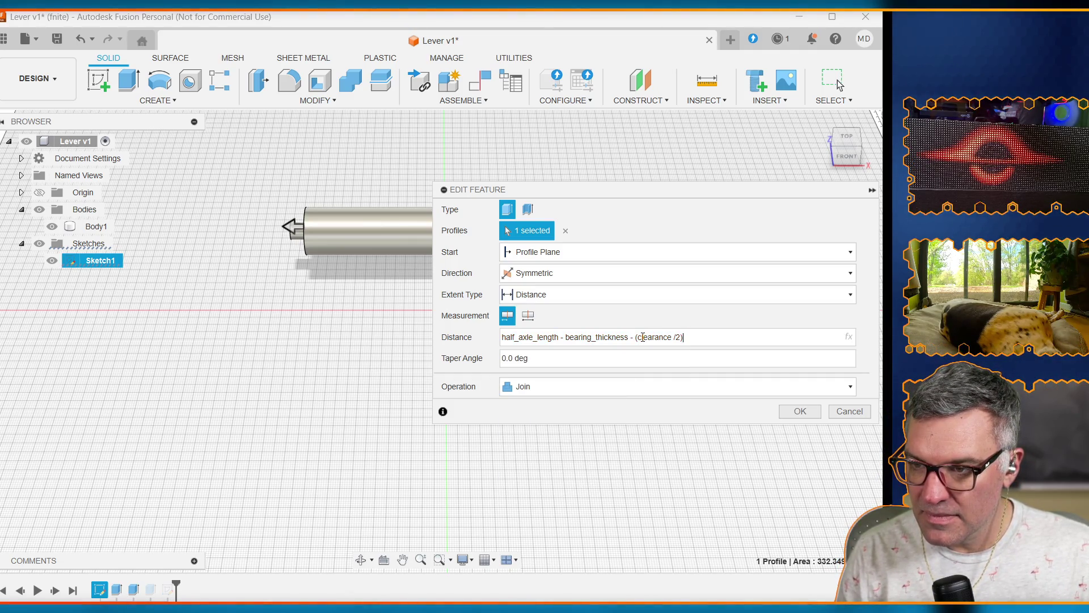
Step: Confirm the new axle distance, then start an Extrude on Sketch2's trapezoid profile
click(794, 414)
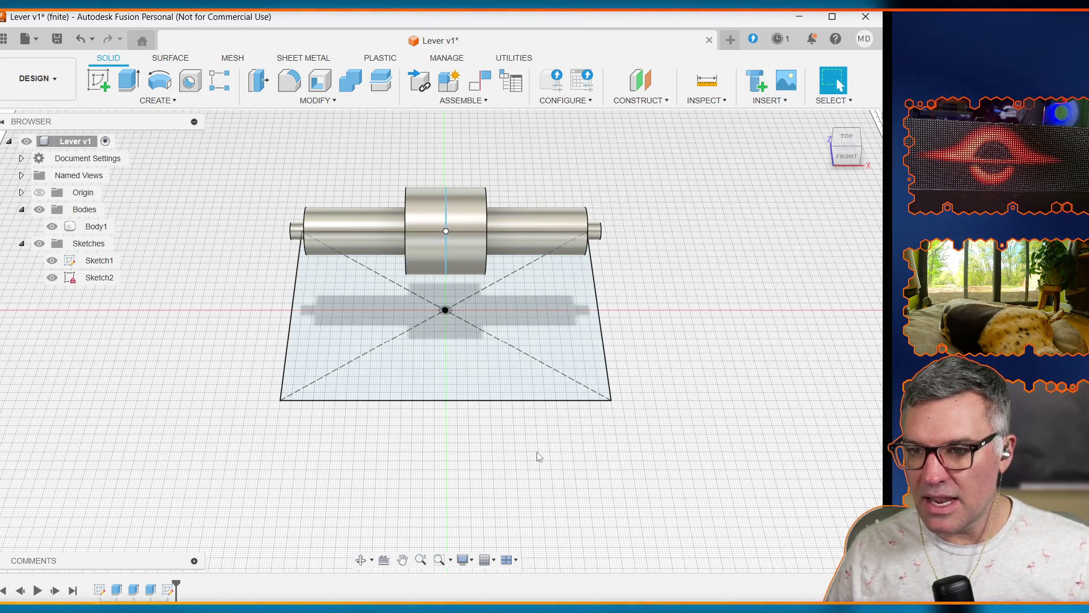
click(438, 346)
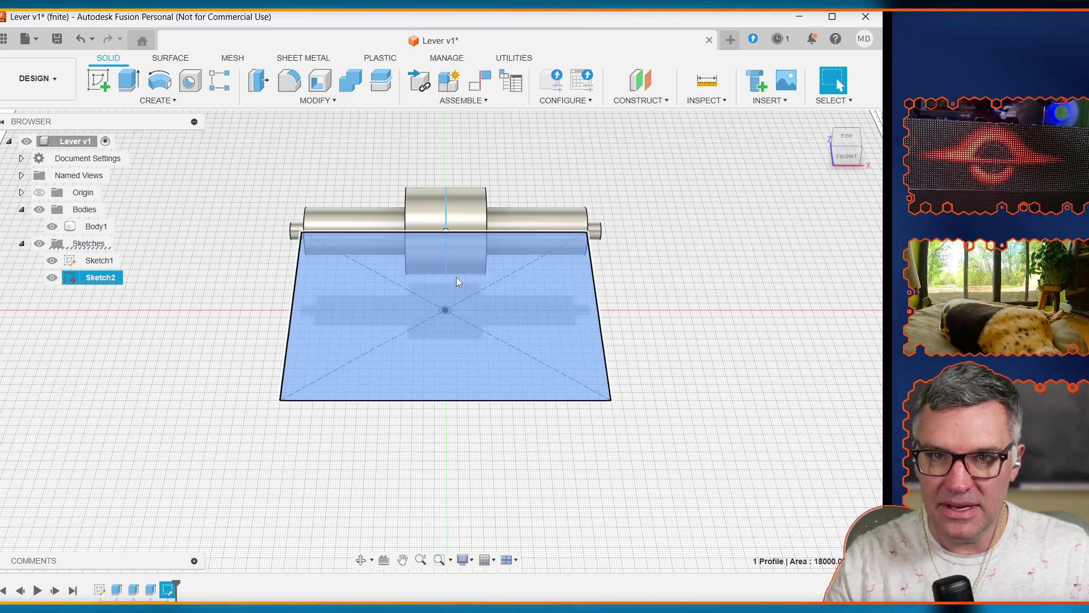
click(455, 281)
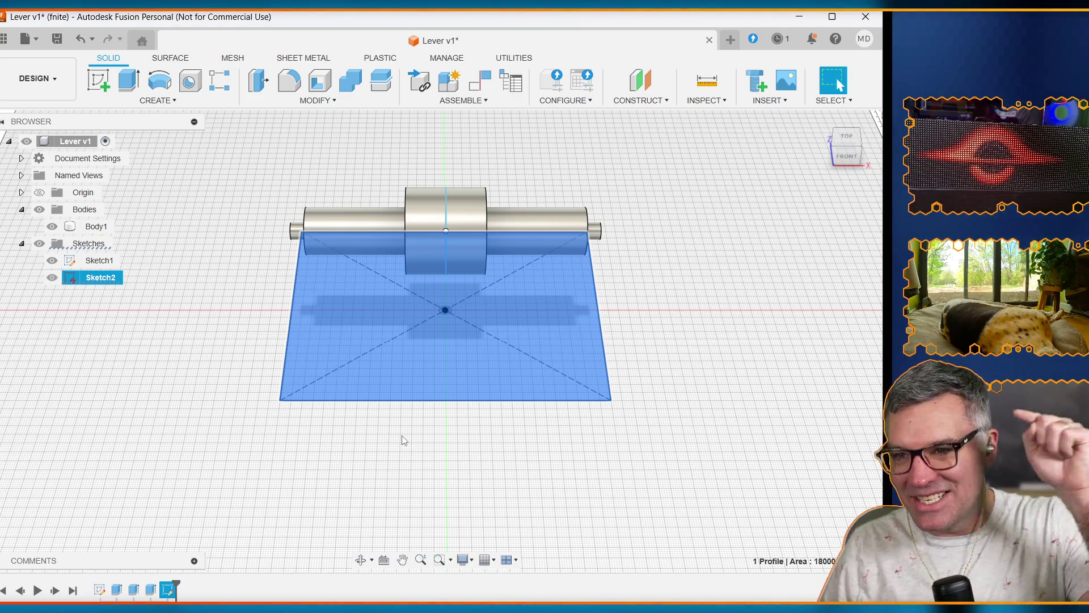
key(Escape)
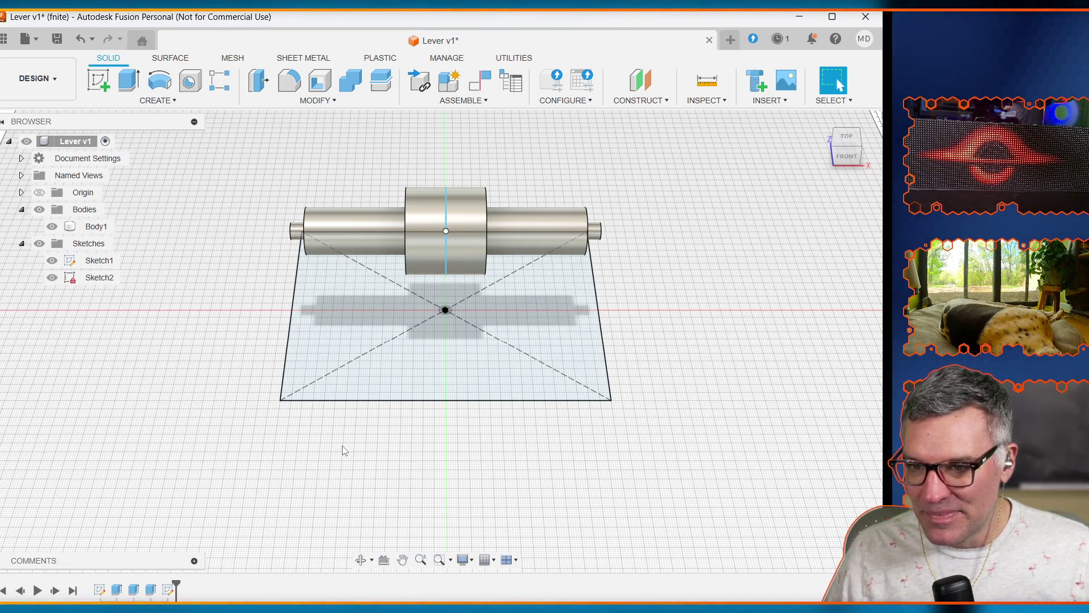
click(340, 381)
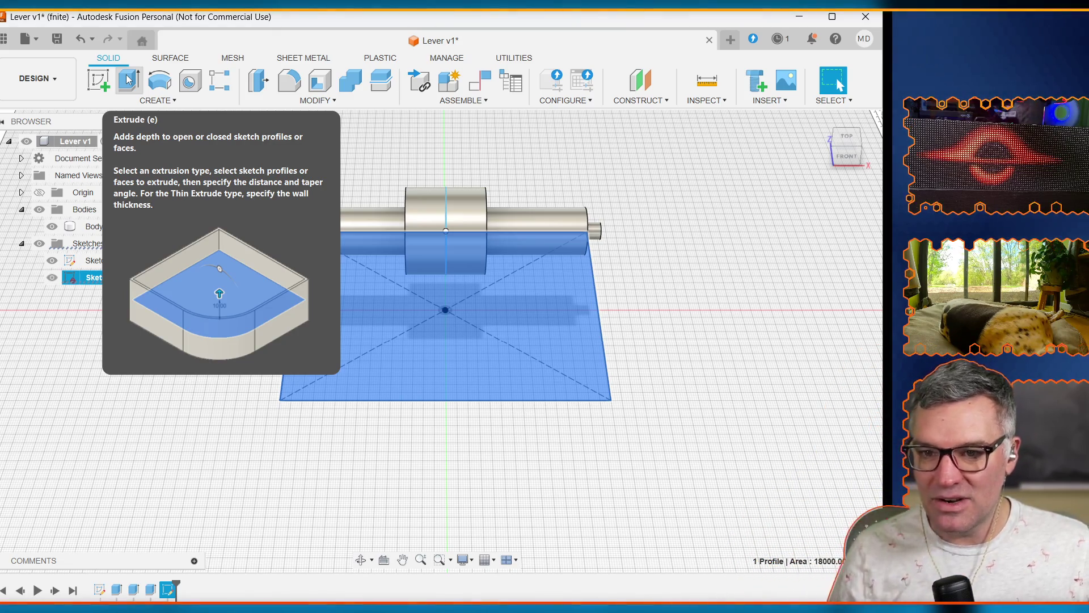
click(129, 80)
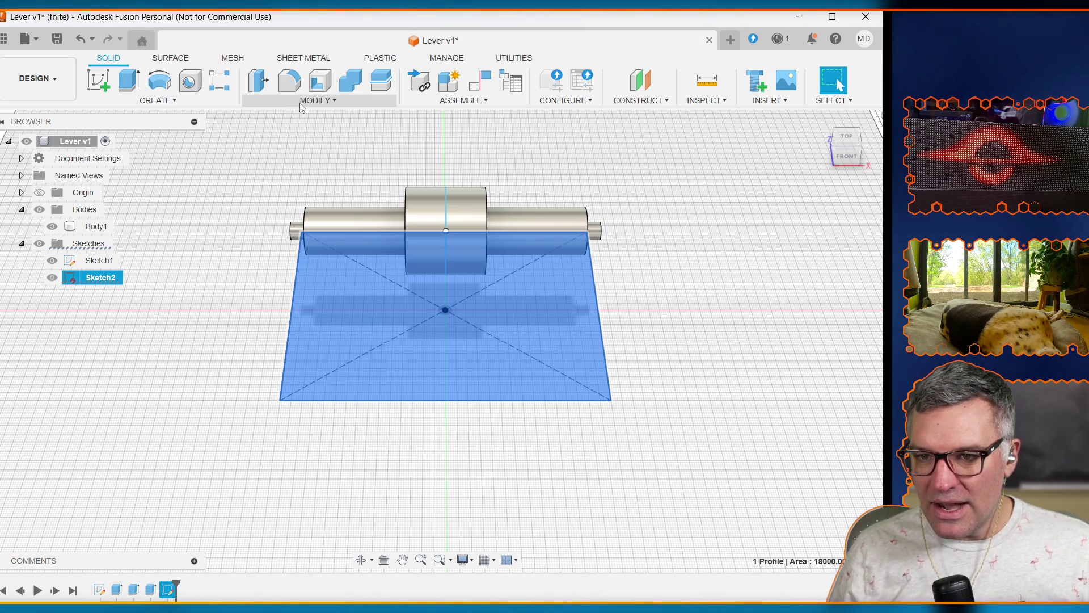
key(e)
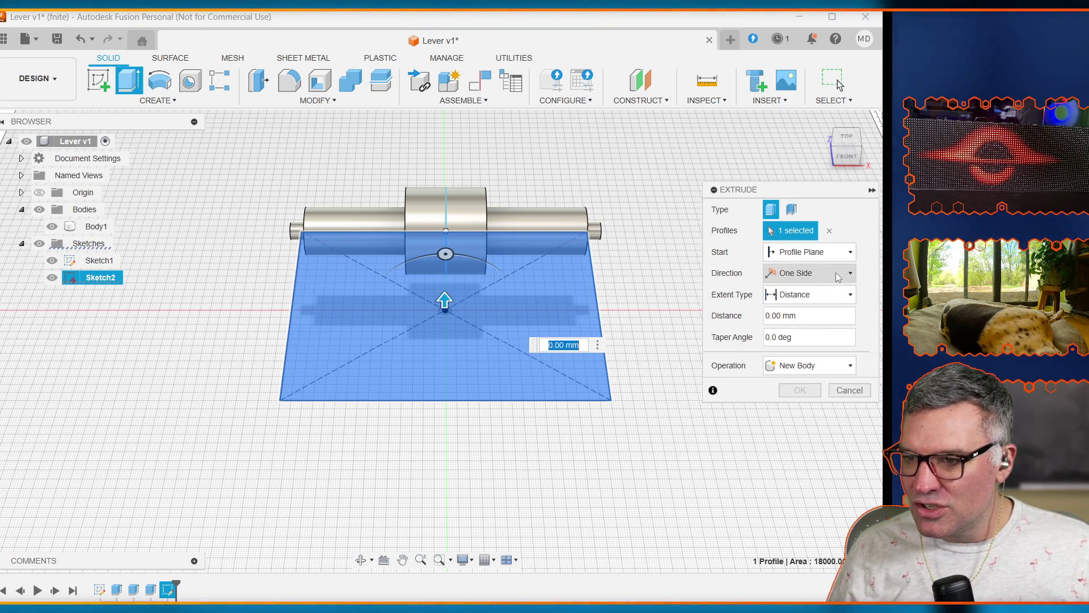
click(840, 260)
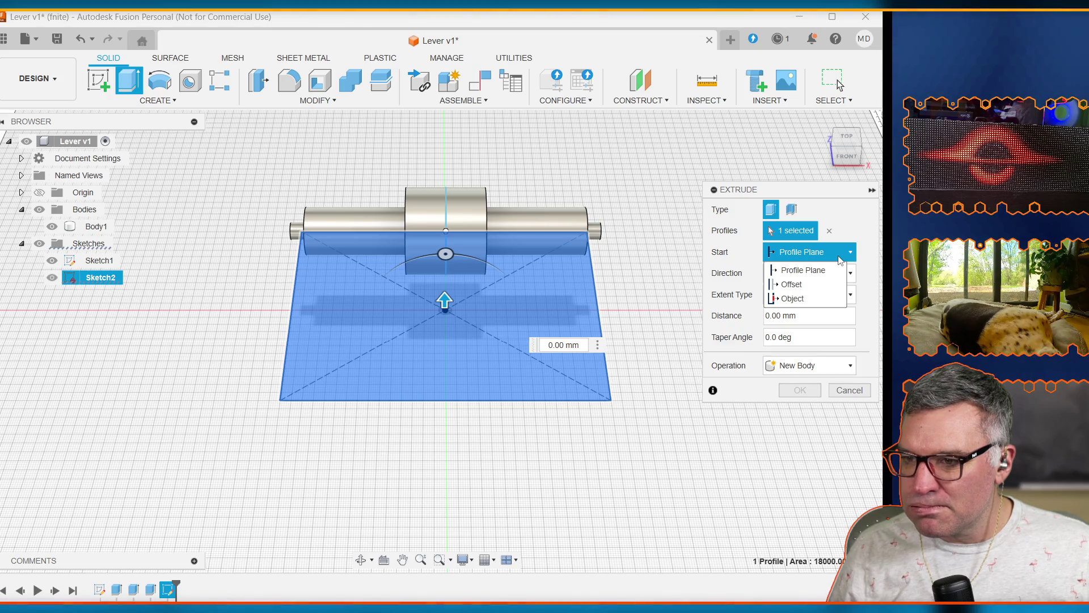
click(840, 260)
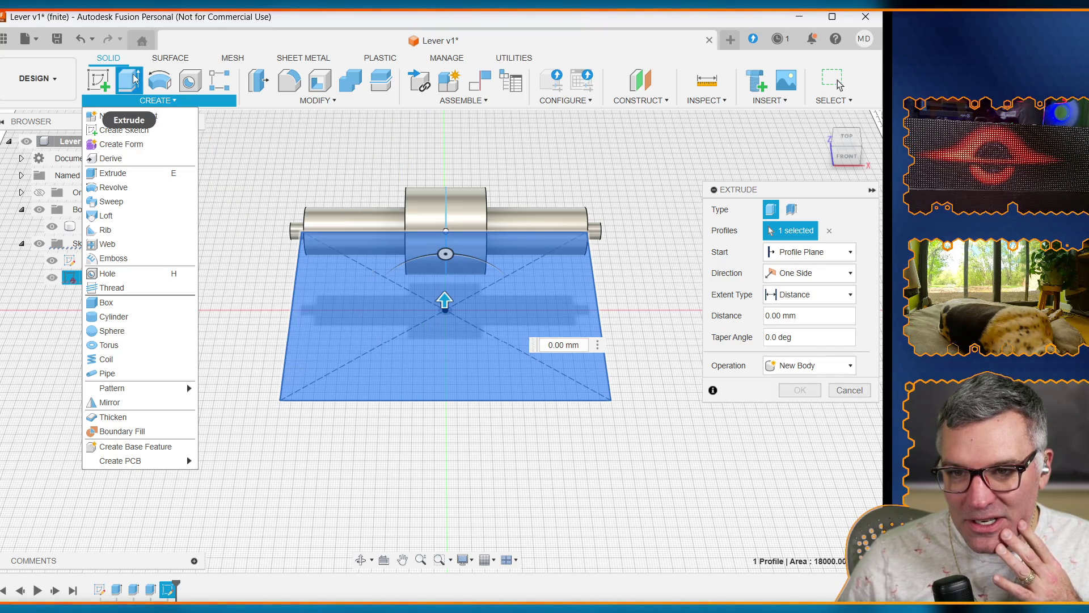
Step: Try a one-sided 70 mm extrusion with the taper angle set to 0, then cancel it
click(827, 273)
click(828, 282)
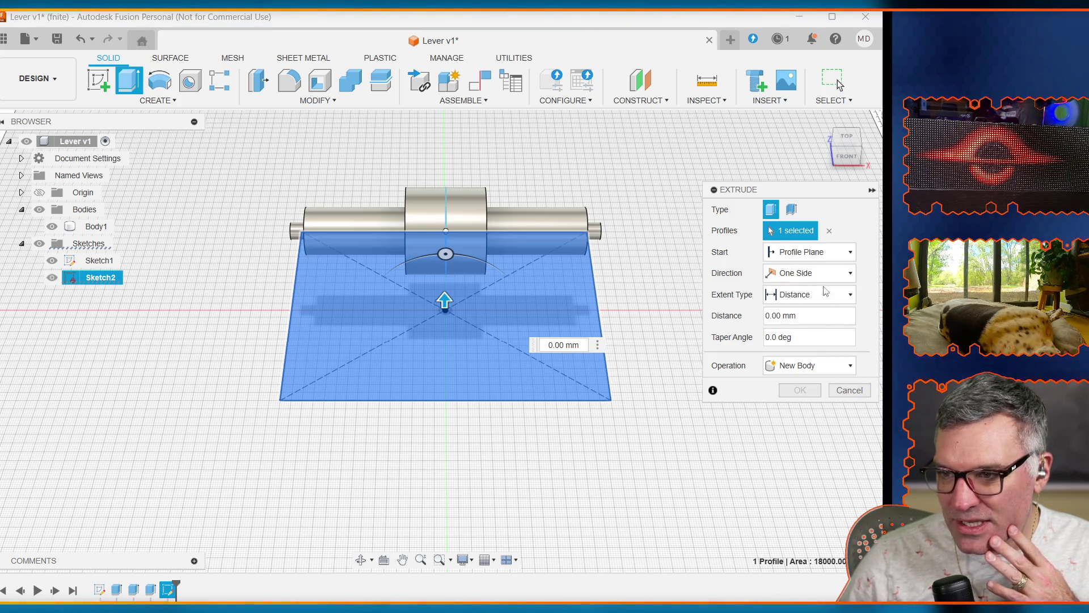
click(828, 298)
click(829, 299)
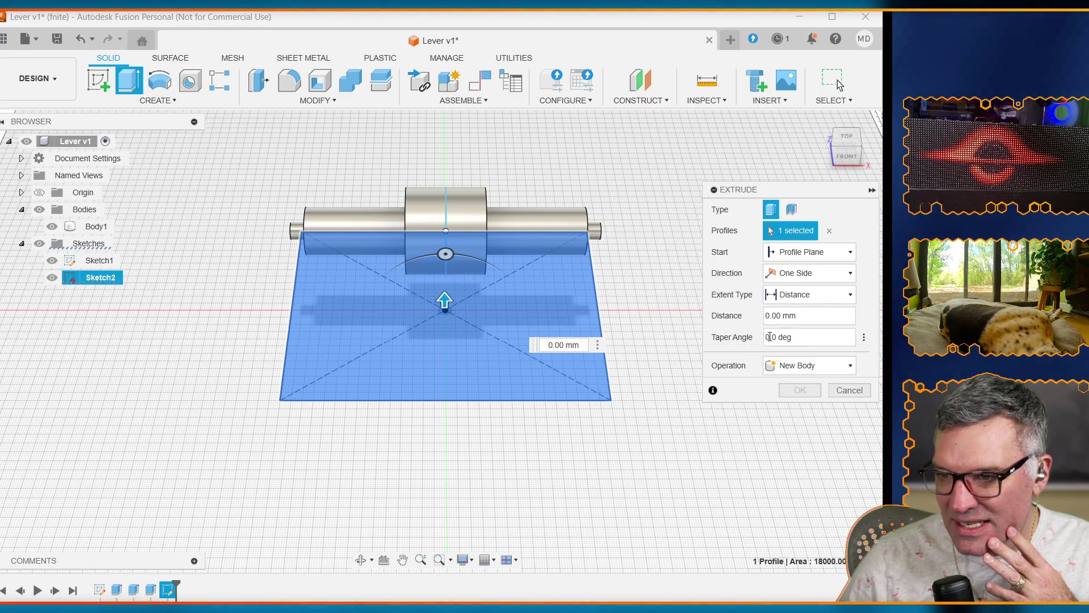
click(803, 337)
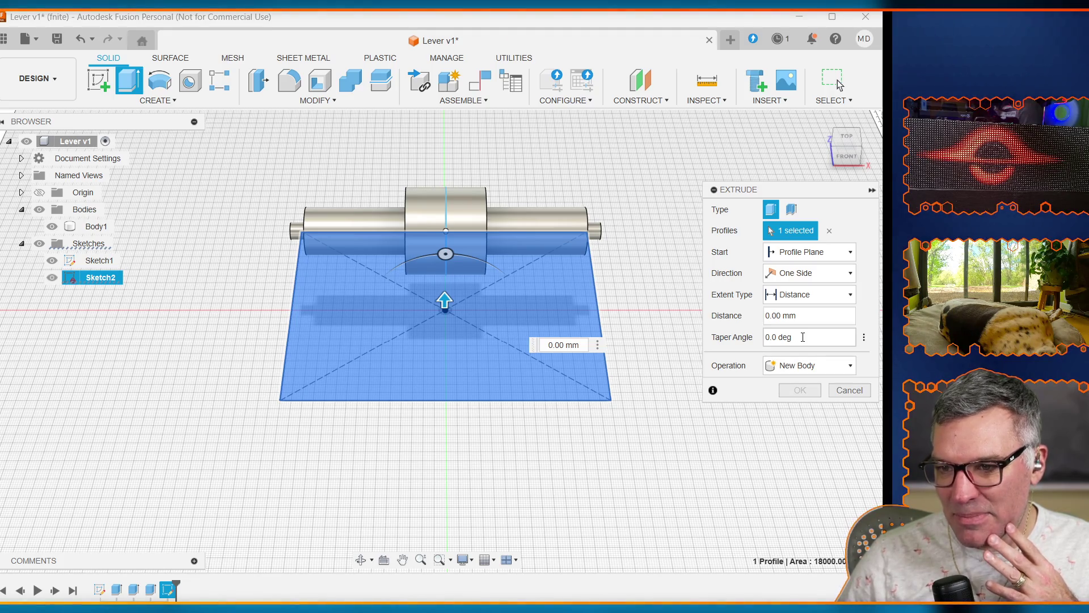
click(556, 345)
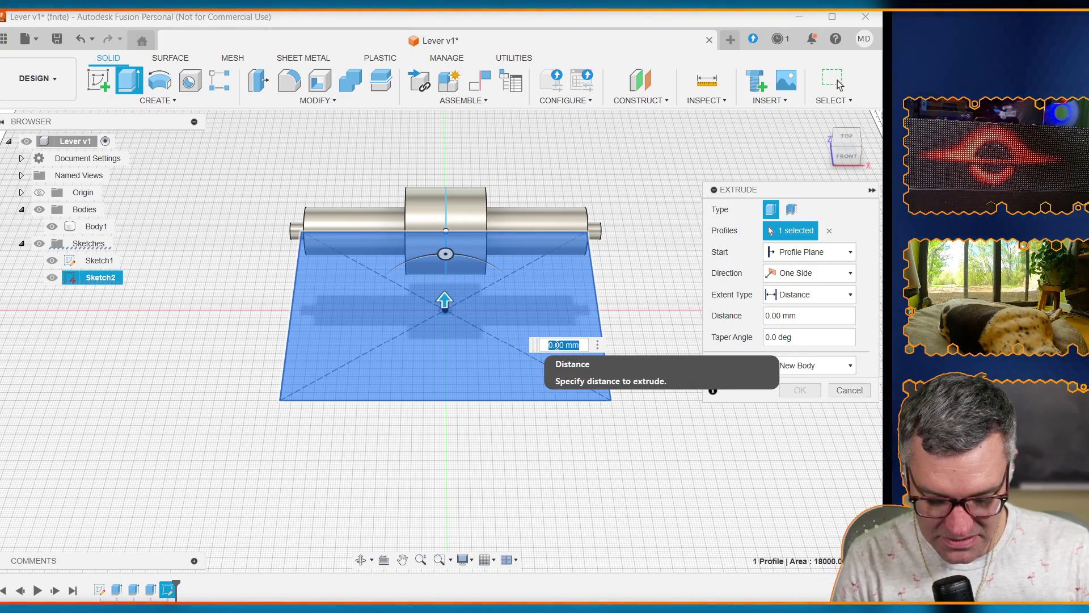
text(70)
key(Return)
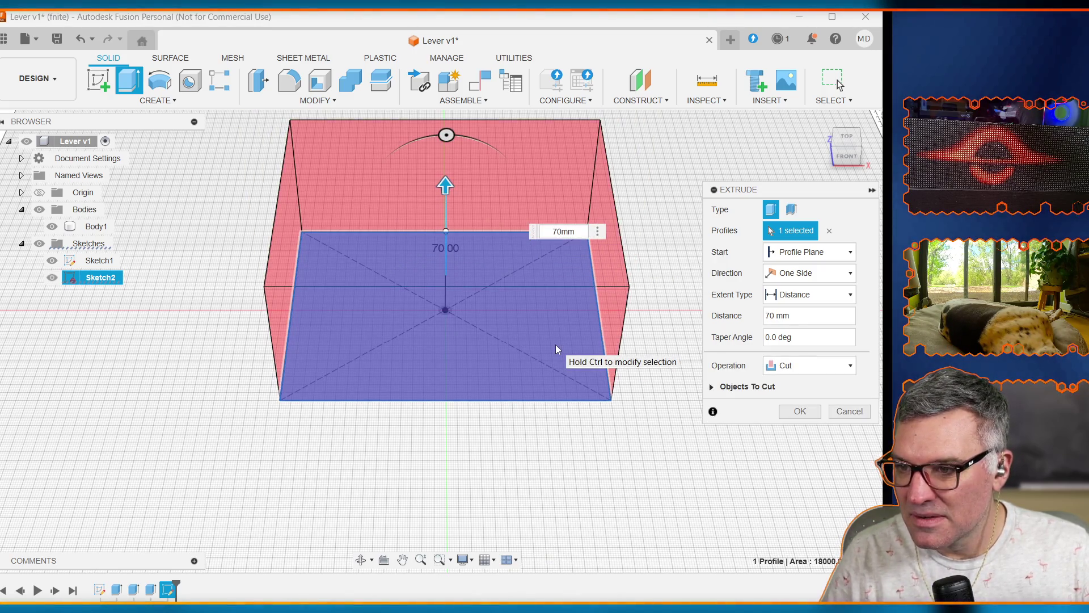
click(826, 341)
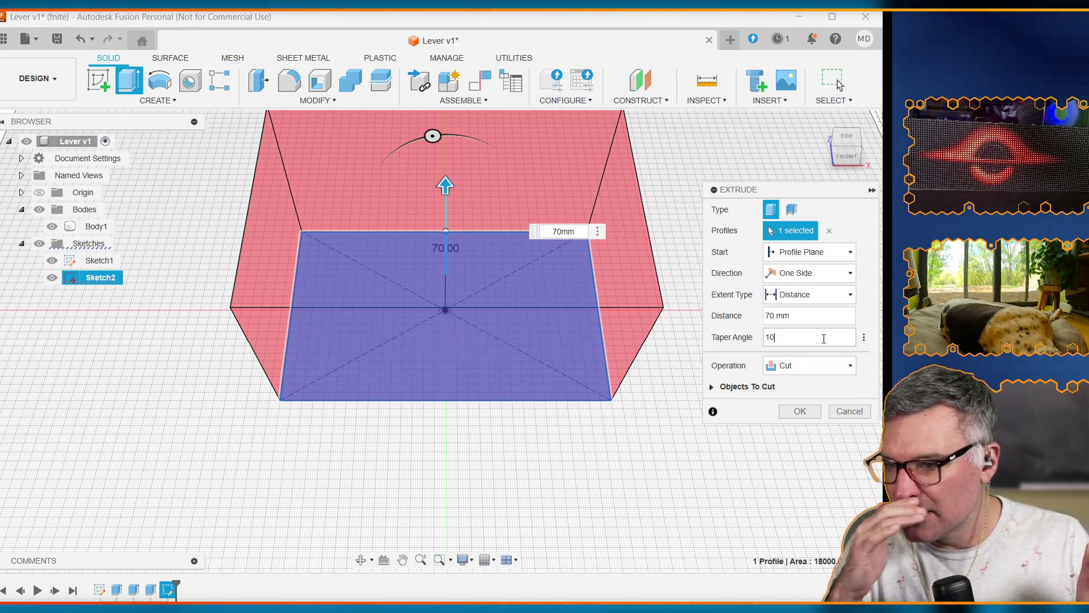
key(BackSpace)
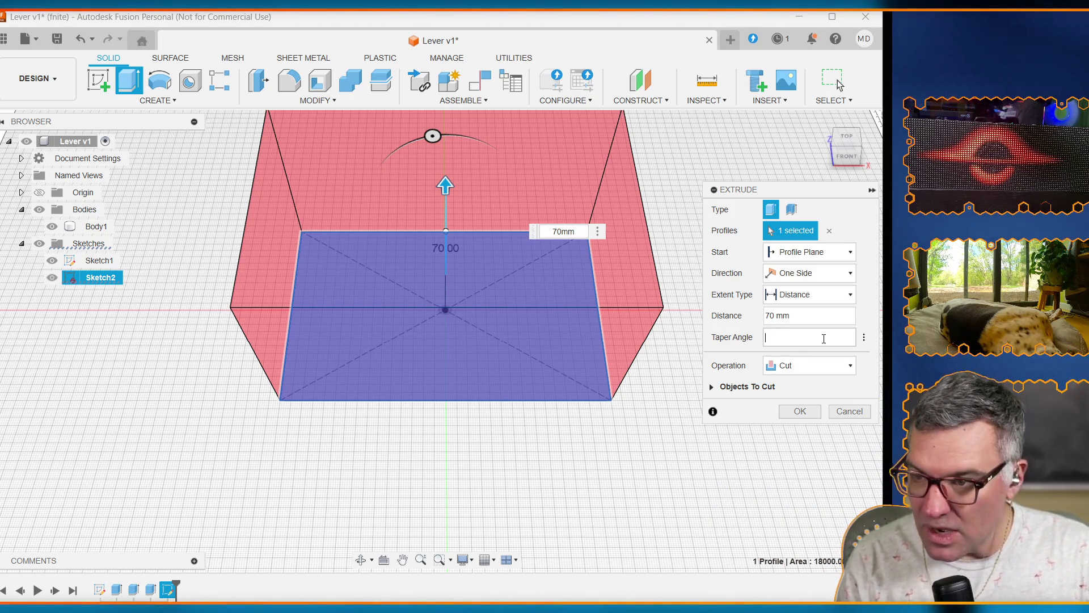
text(0)
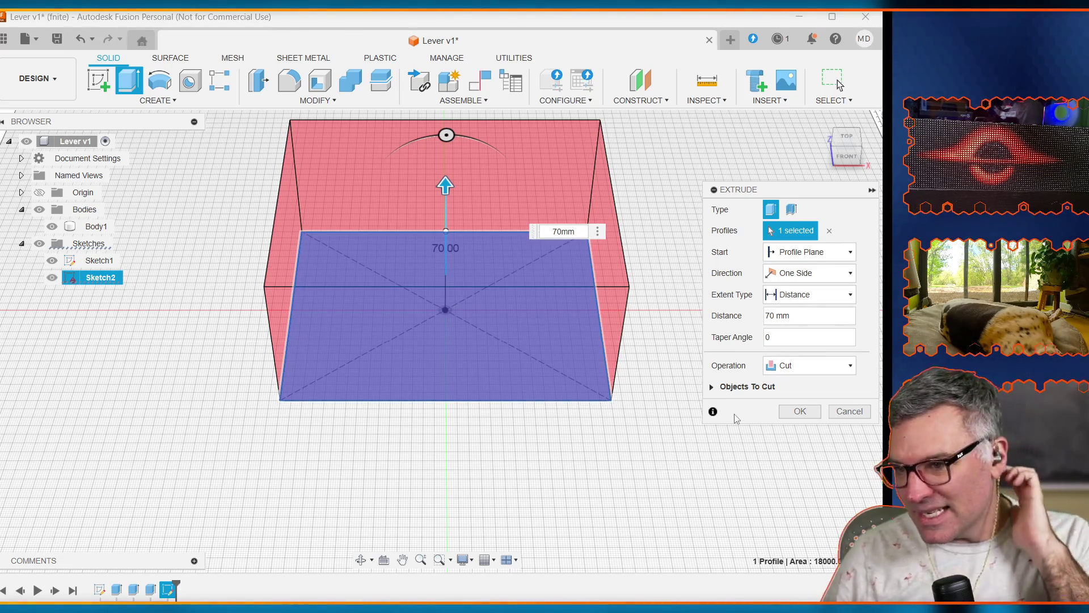
click(857, 417)
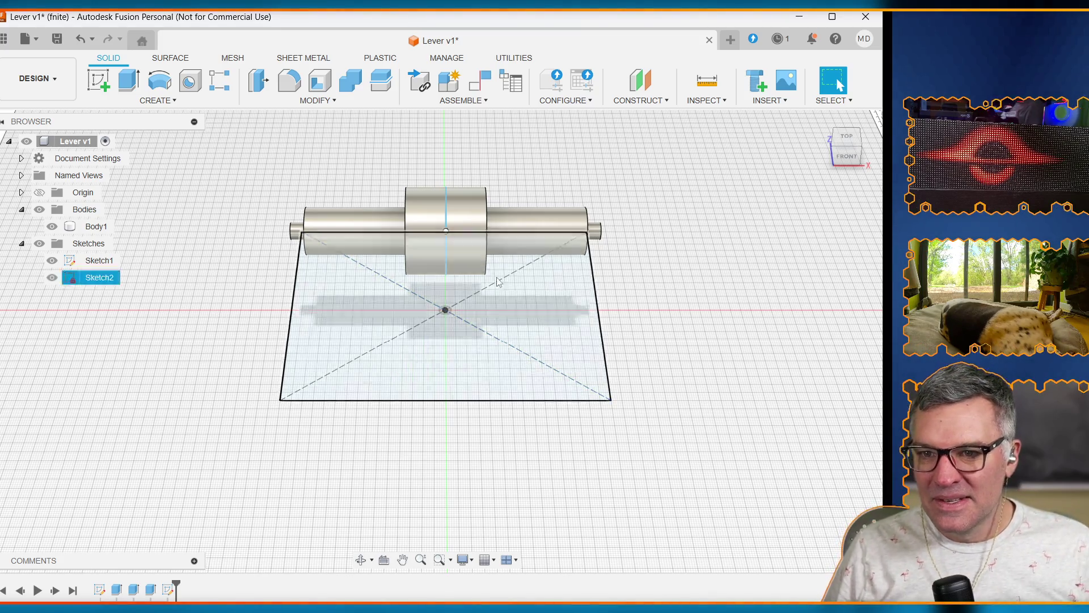
Step: Open the MODIFY menu, close it, and reopen it to reach Change Parameters
click(315, 100)
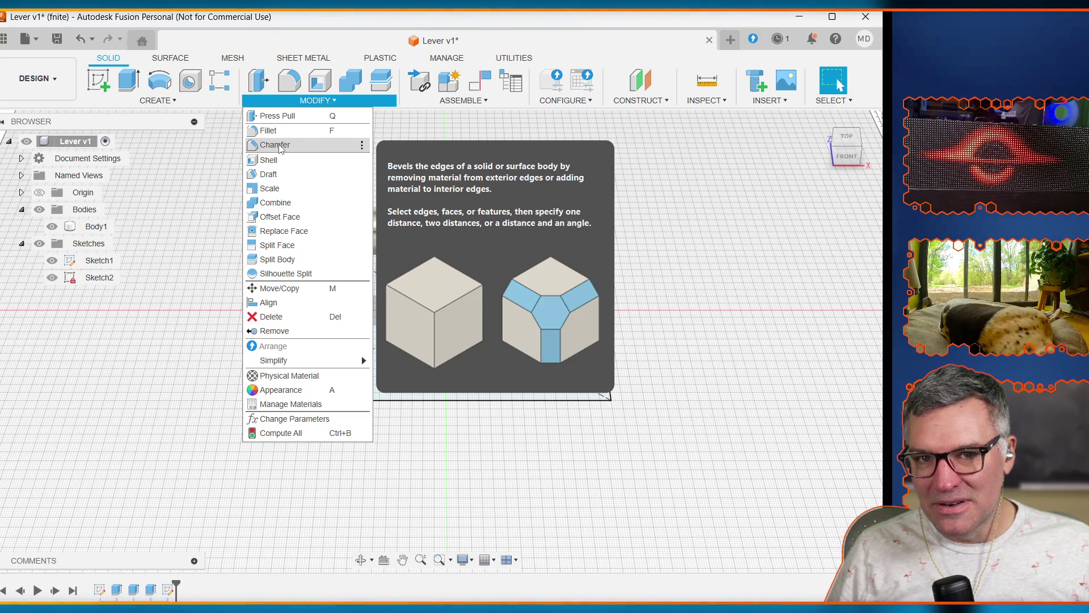
click(277, 44)
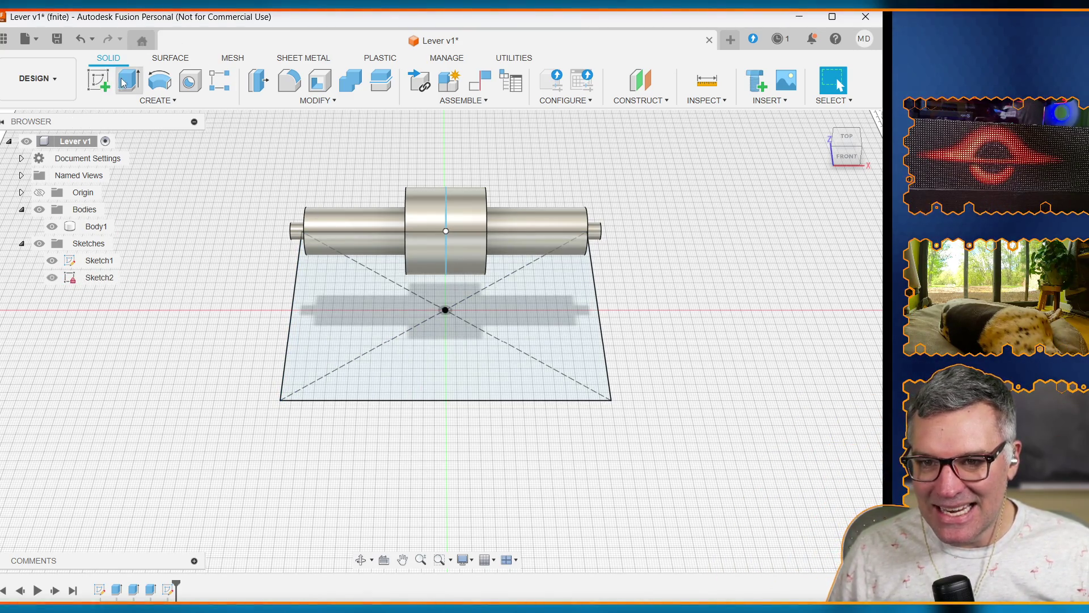
click(317, 100)
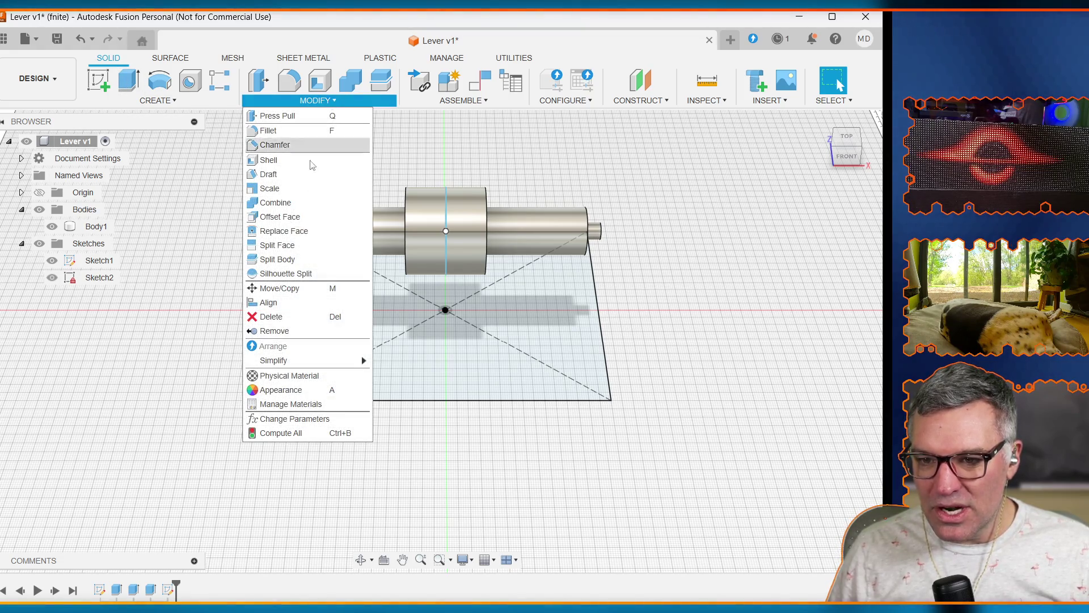
Step: Open Change Parameters and add the user parameter enclosure_base_height at 20 mm
click(304, 425)
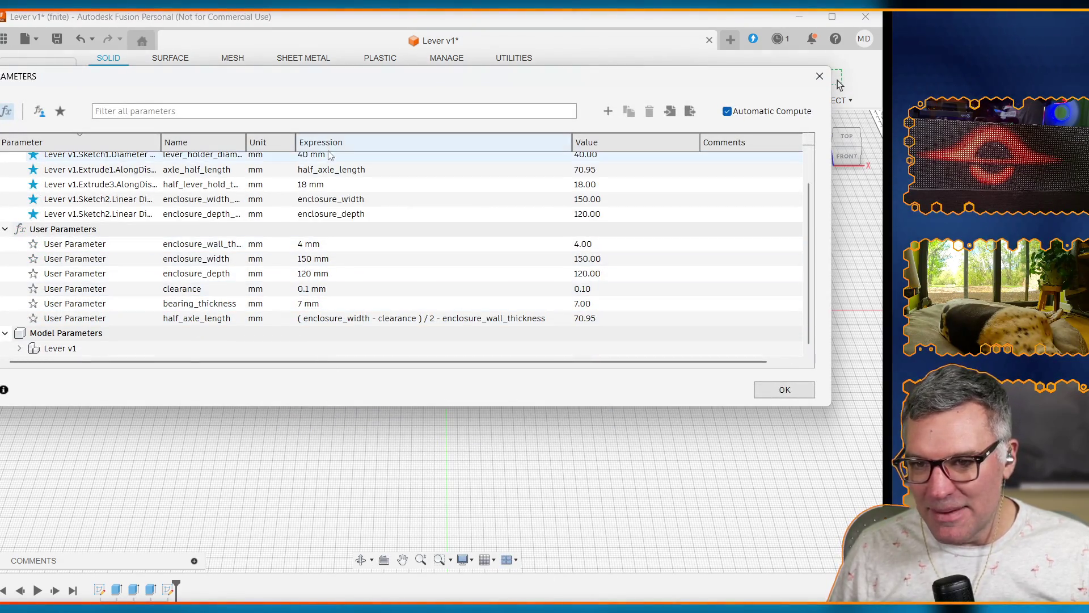
click(608, 111)
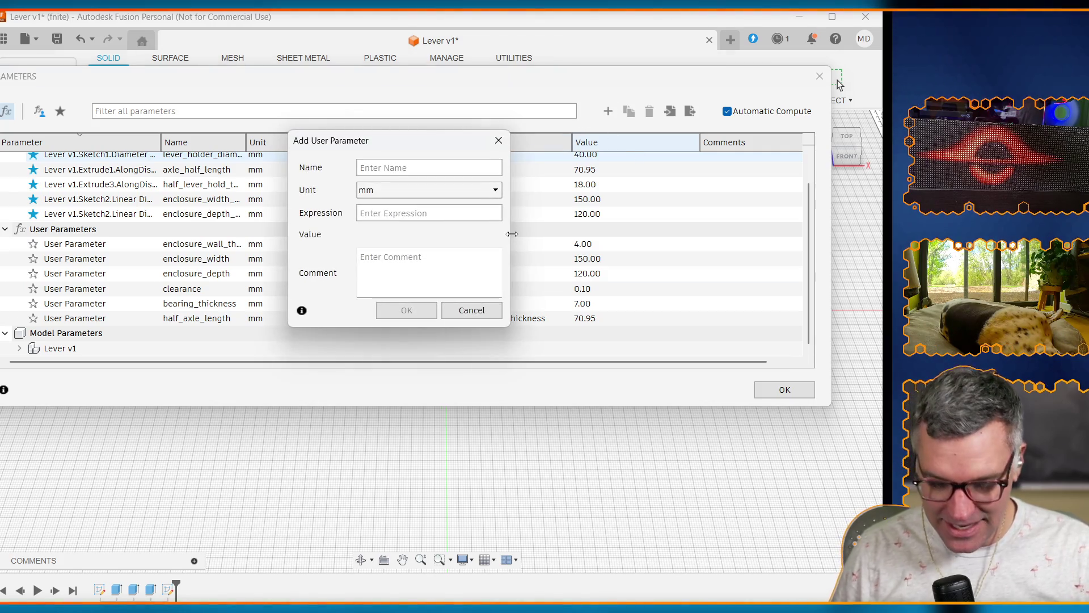
text(base_)
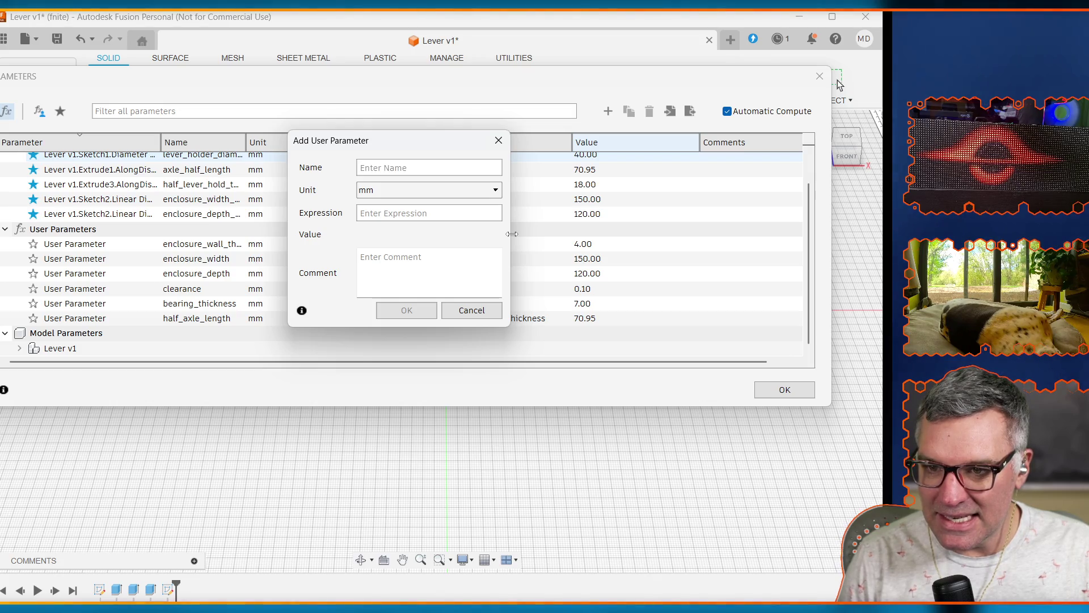
text(enclosure_base_height)
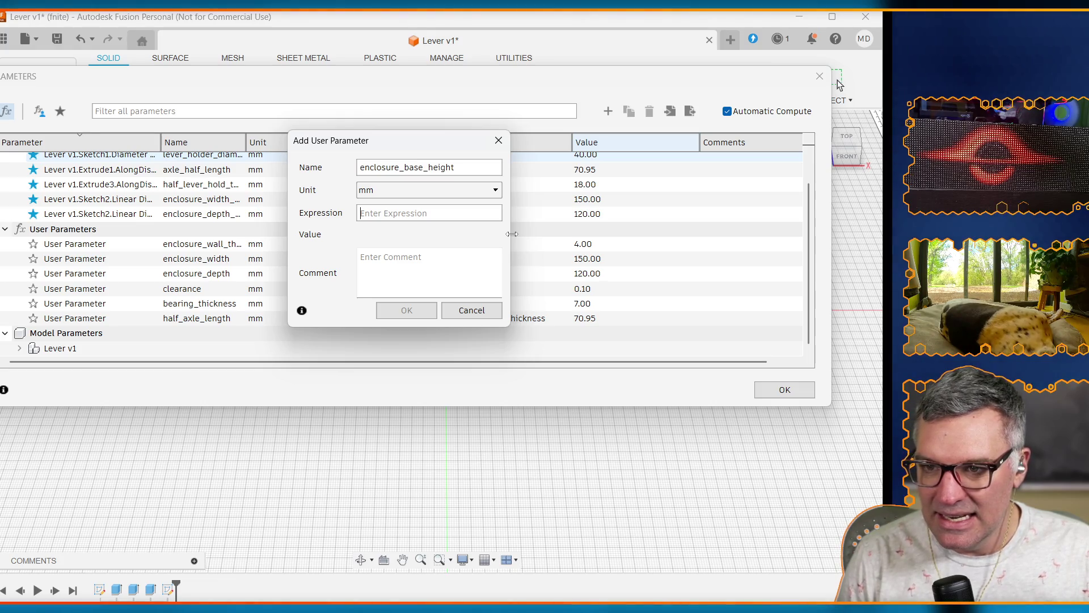
text(20)
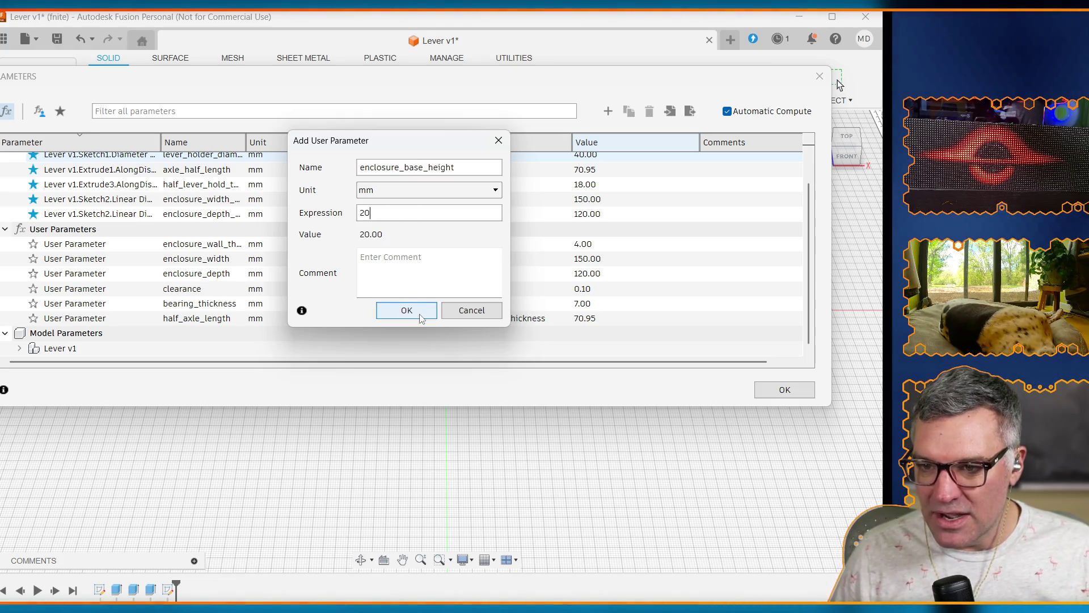
click(406, 310)
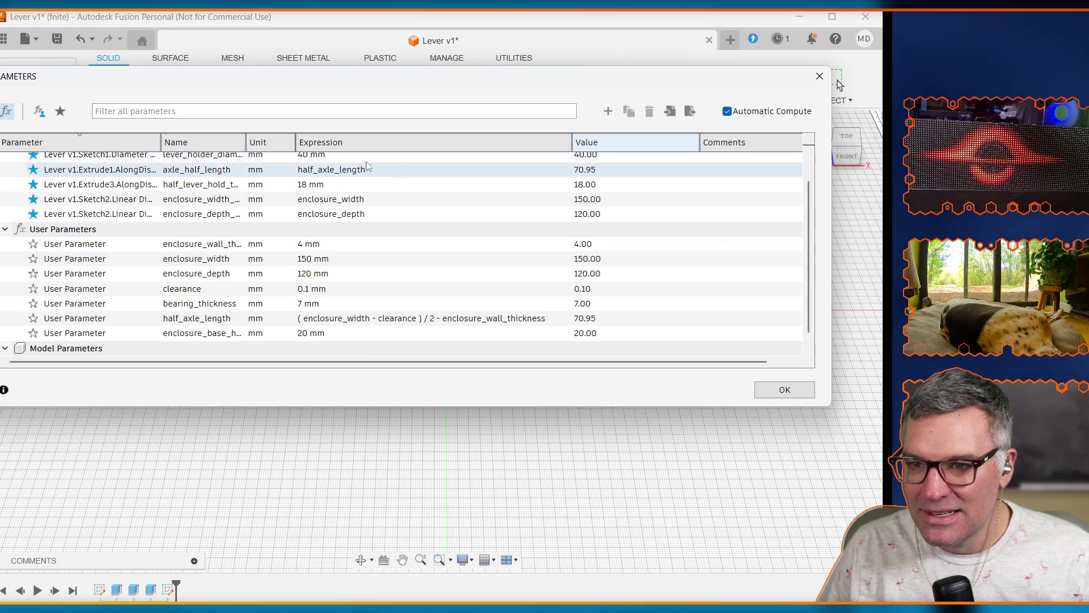
Step: Add enclosure_max_height at 70 mm, close Parameters, and select Sketch2's rectangle profile
click(605, 112)
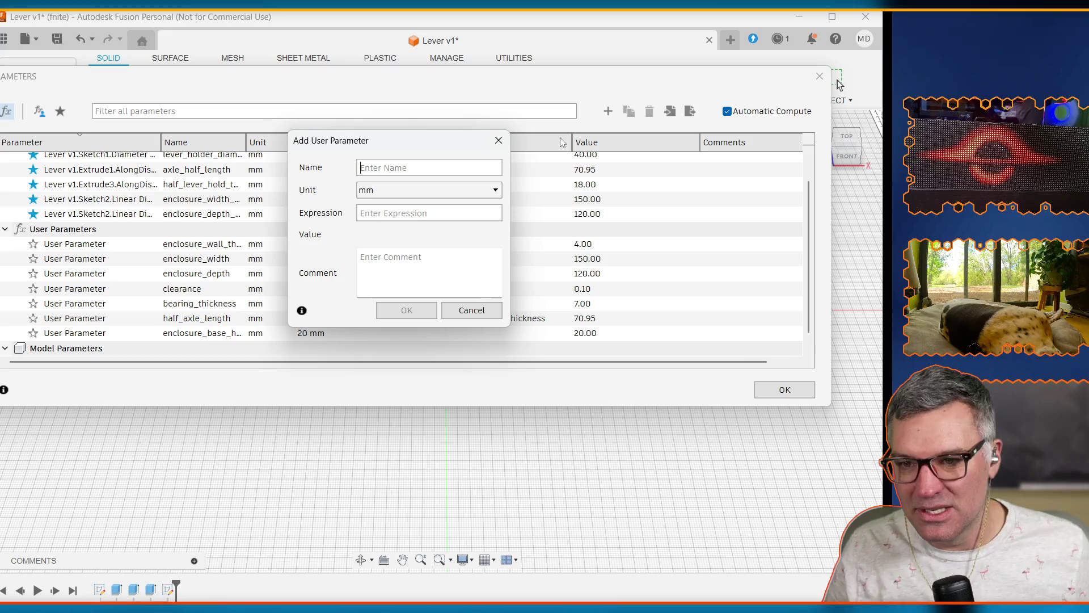
text(enm)
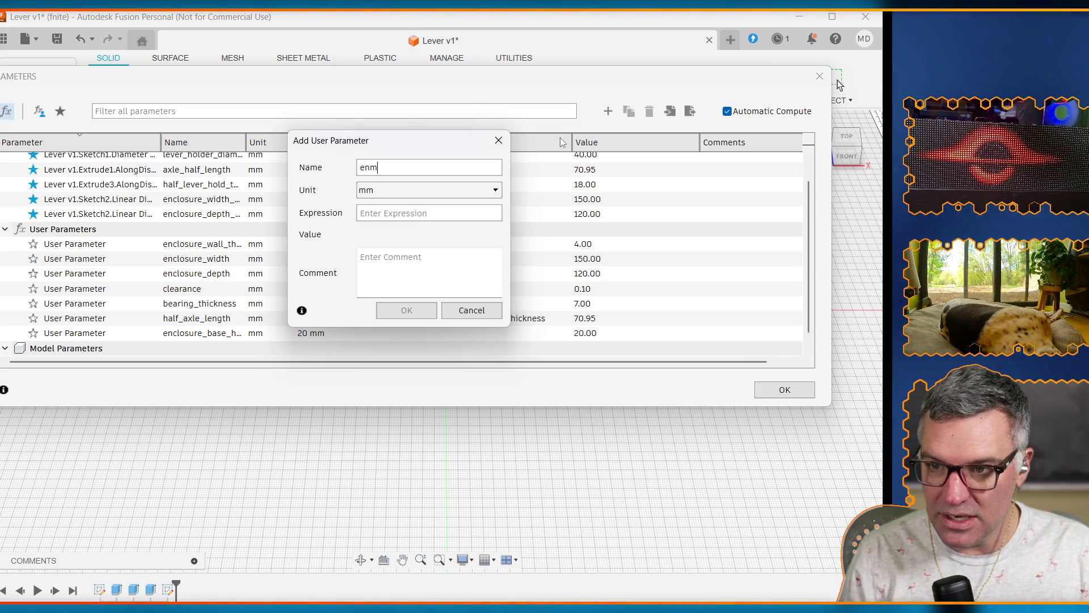
text(closure_max_height)
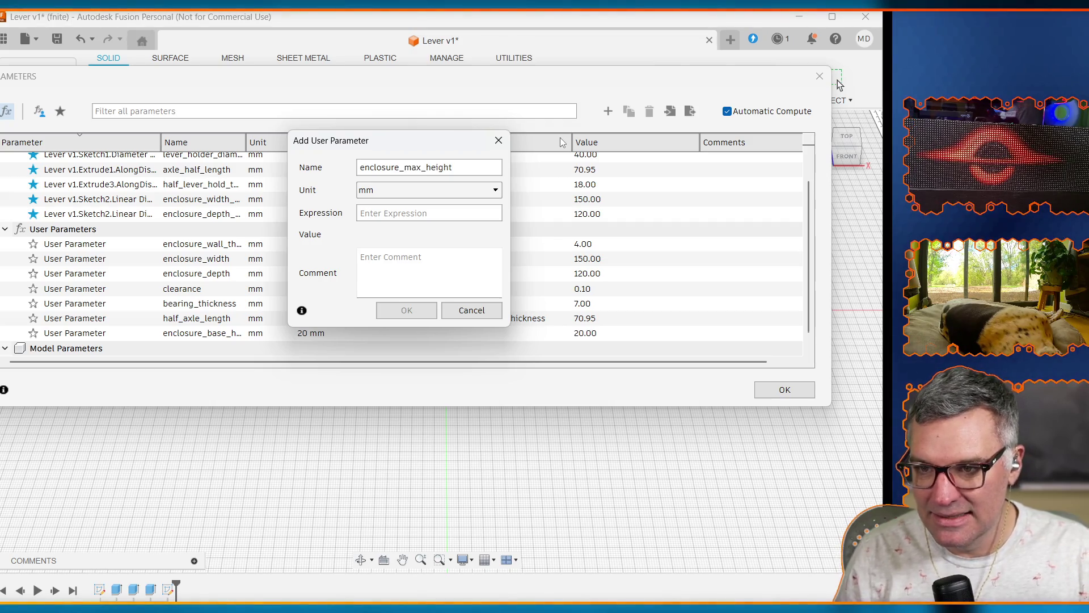
key(Tab)
text(70)
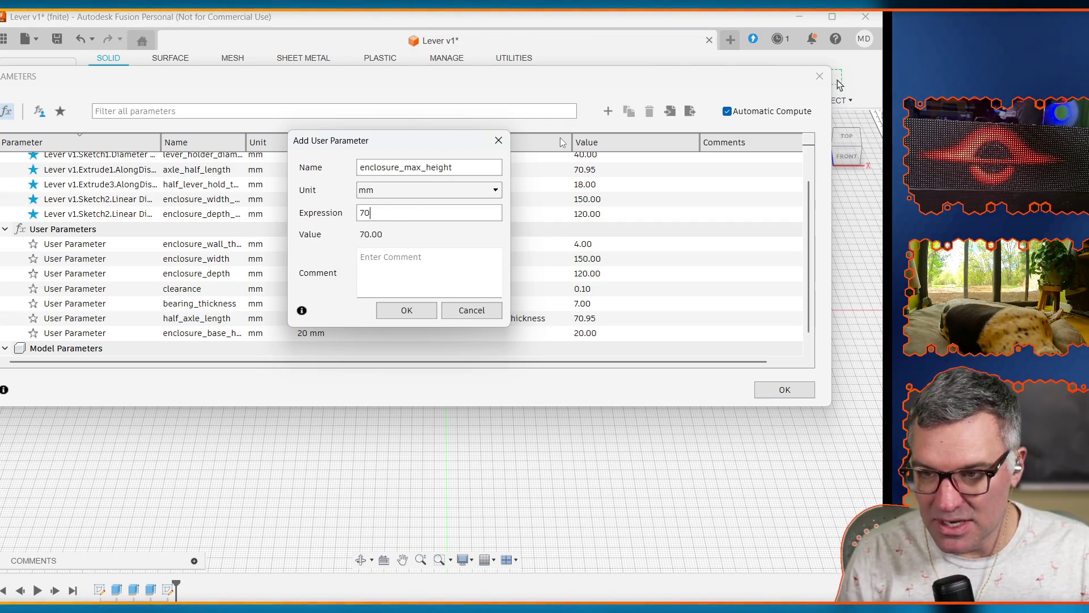
text(mm)
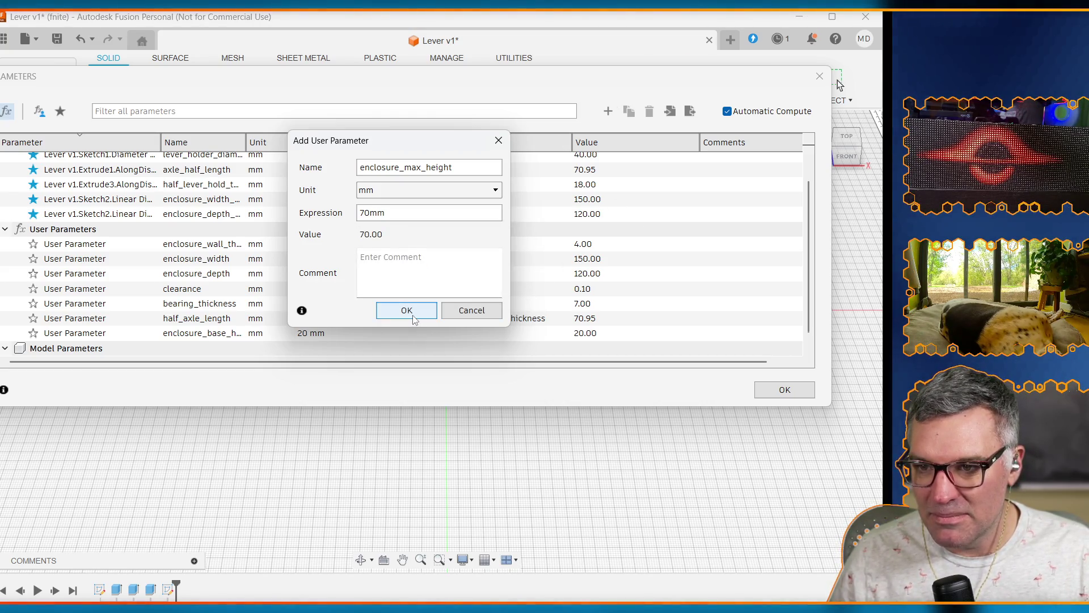
key(BackSpace)
key(BackSpace)
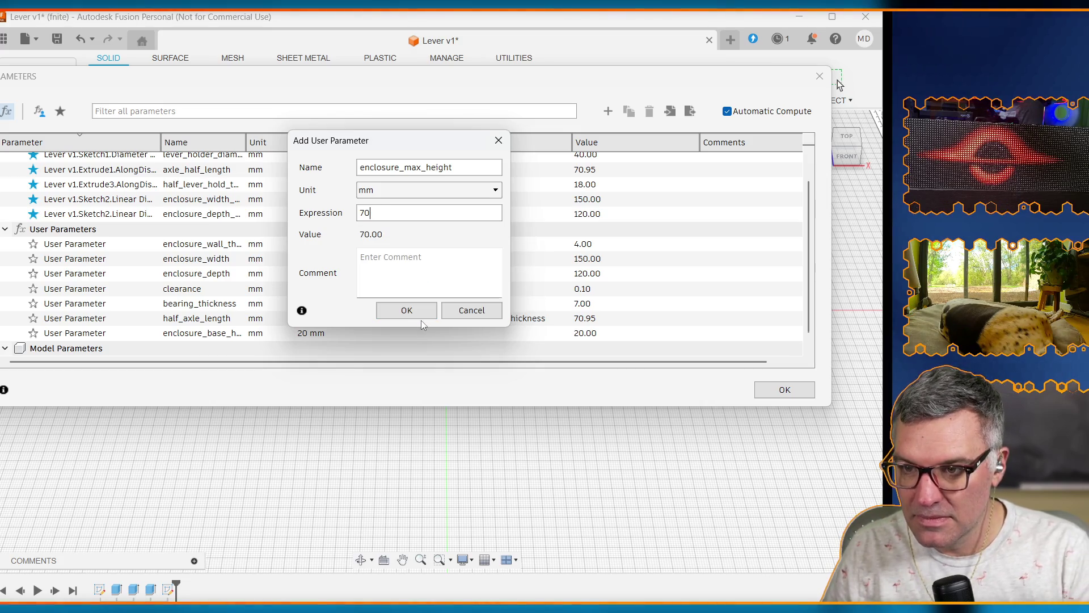
click(417, 316)
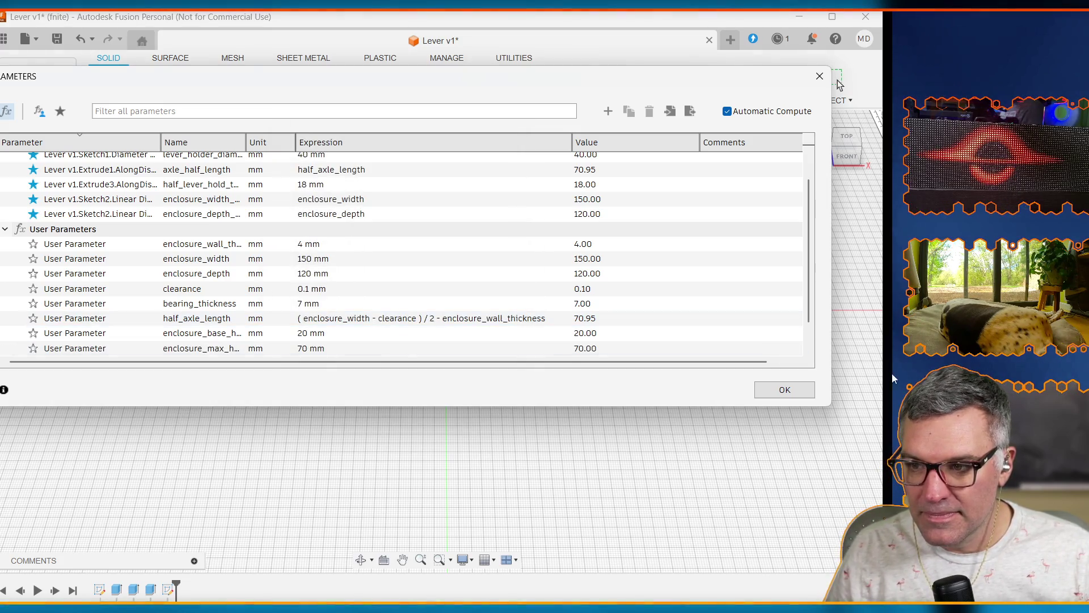
click(783, 390)
click(446, 364)
click(443, 361)
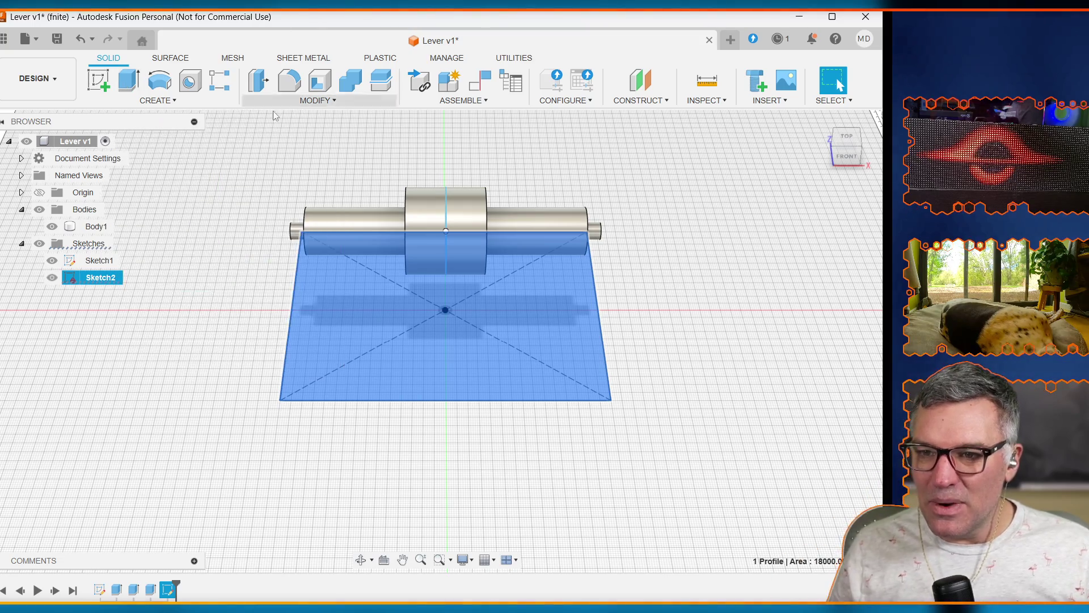
Step: Reopen Change Parameters, toggle the wall thickness favourite star, and scroll to the user parameters
click(316, 100)
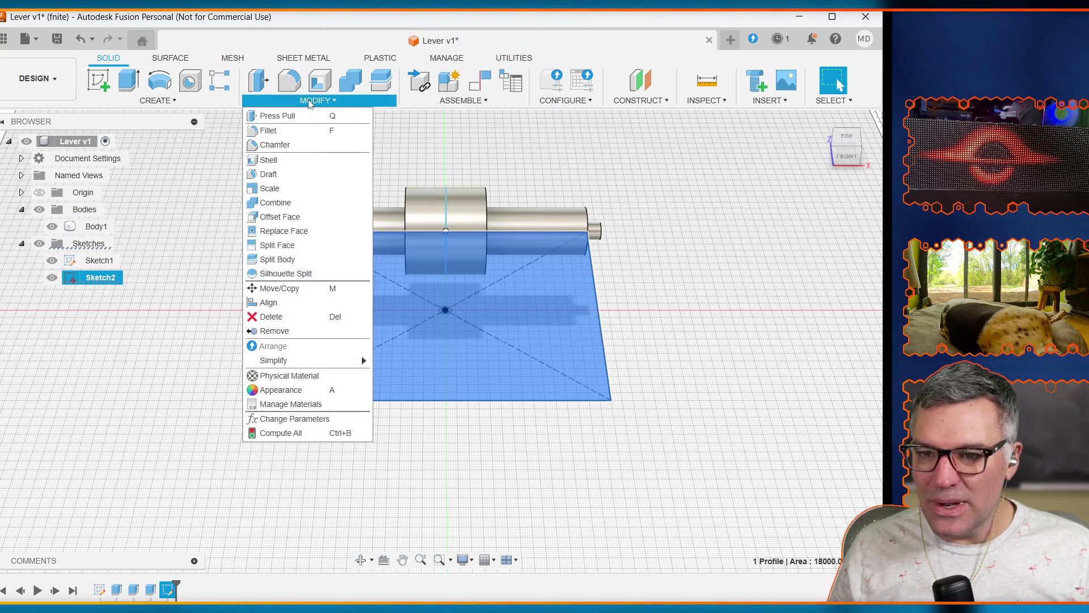
click(294, 419)
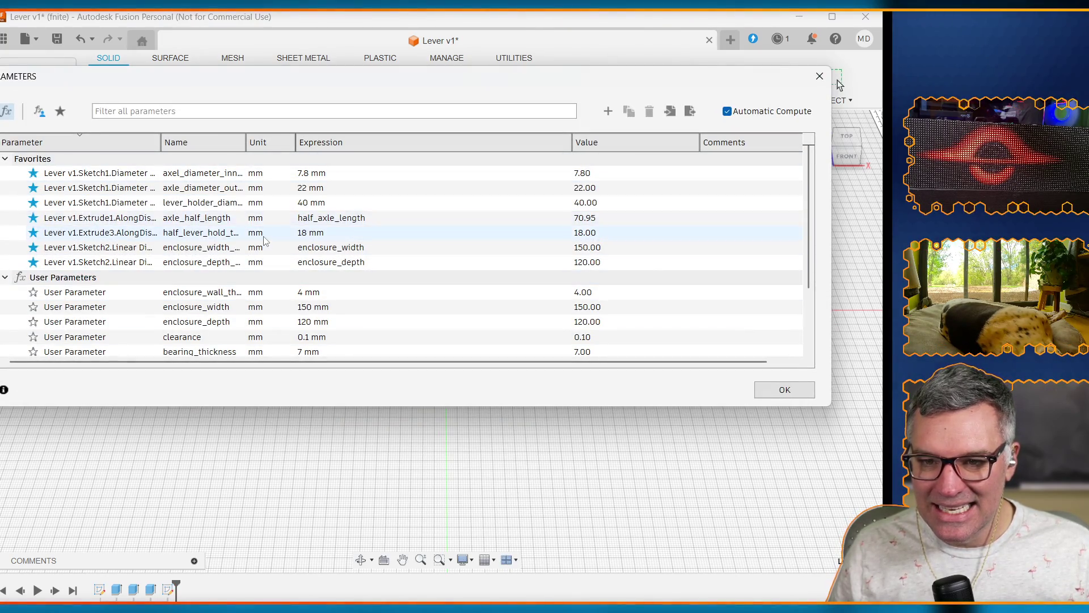
scroll(263, 235, down, 2)
scroll(264, 235, up, 3)
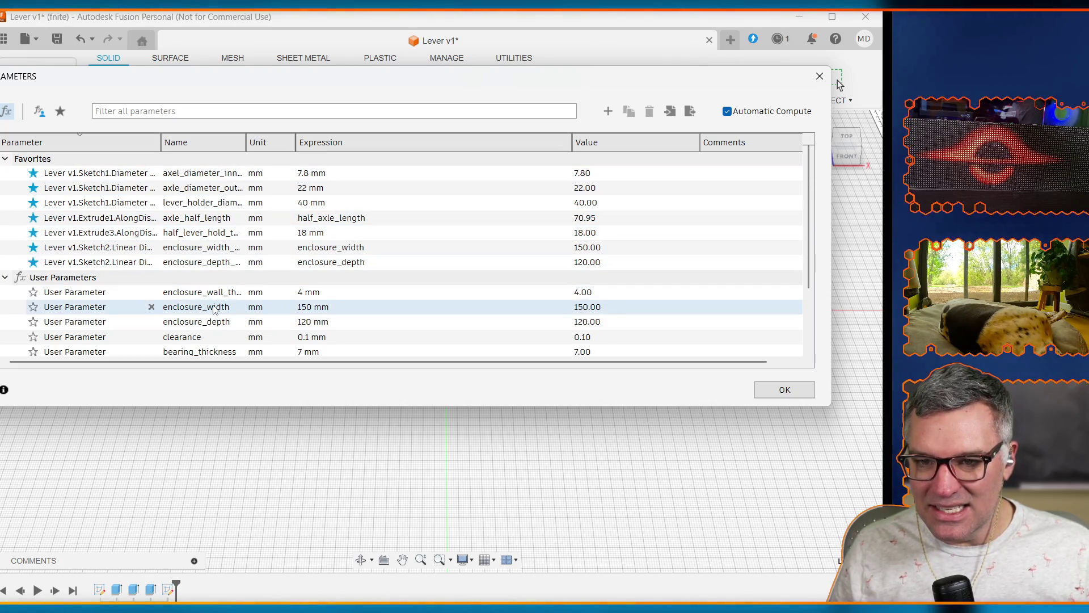
click(33, 293)
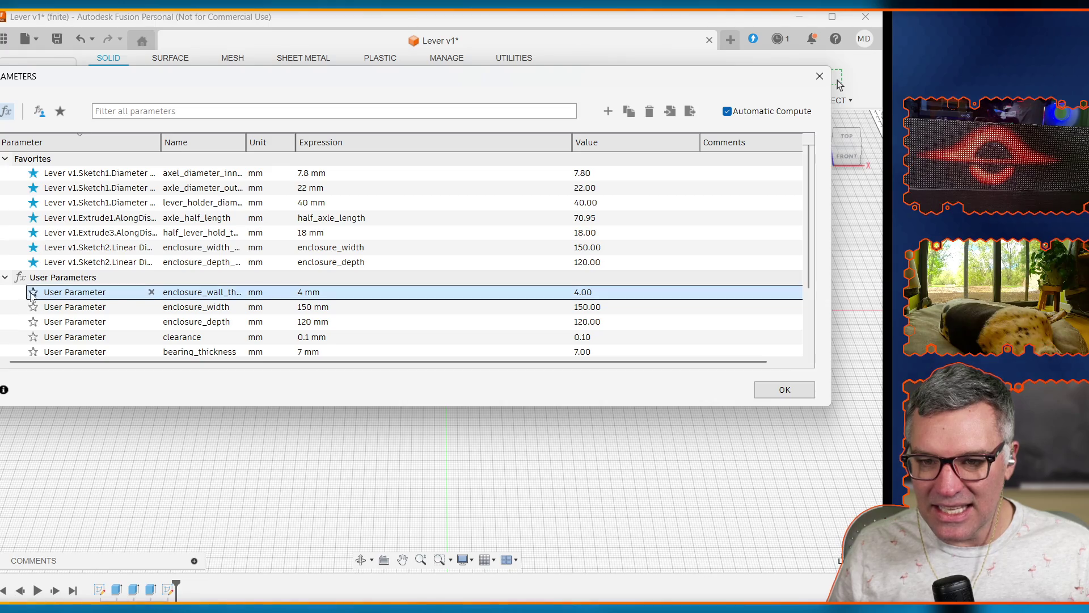
click(33, 277)
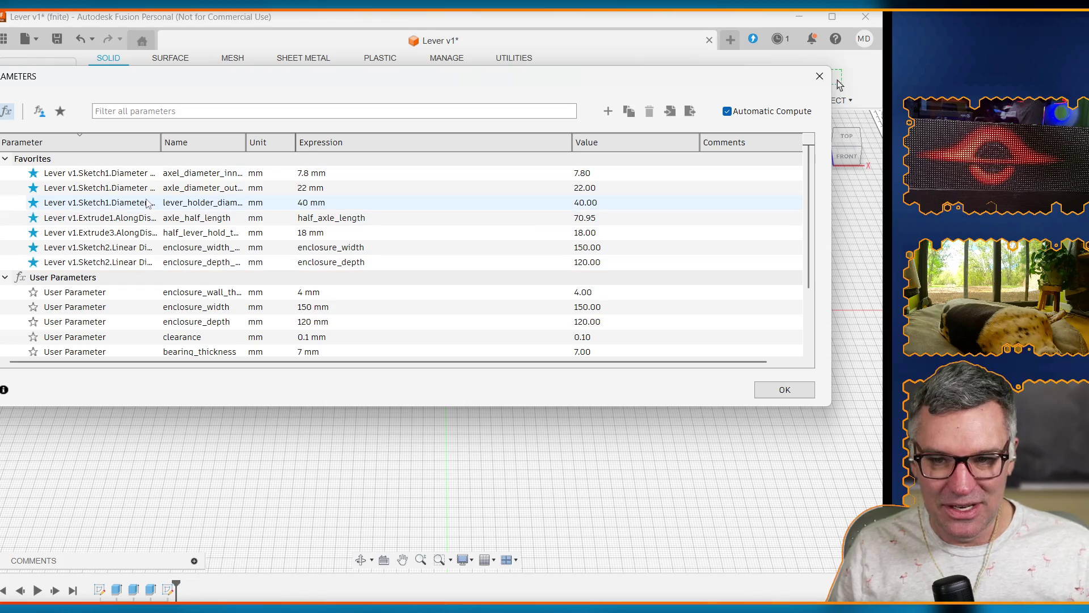
scroll(125, 224, down, 3)
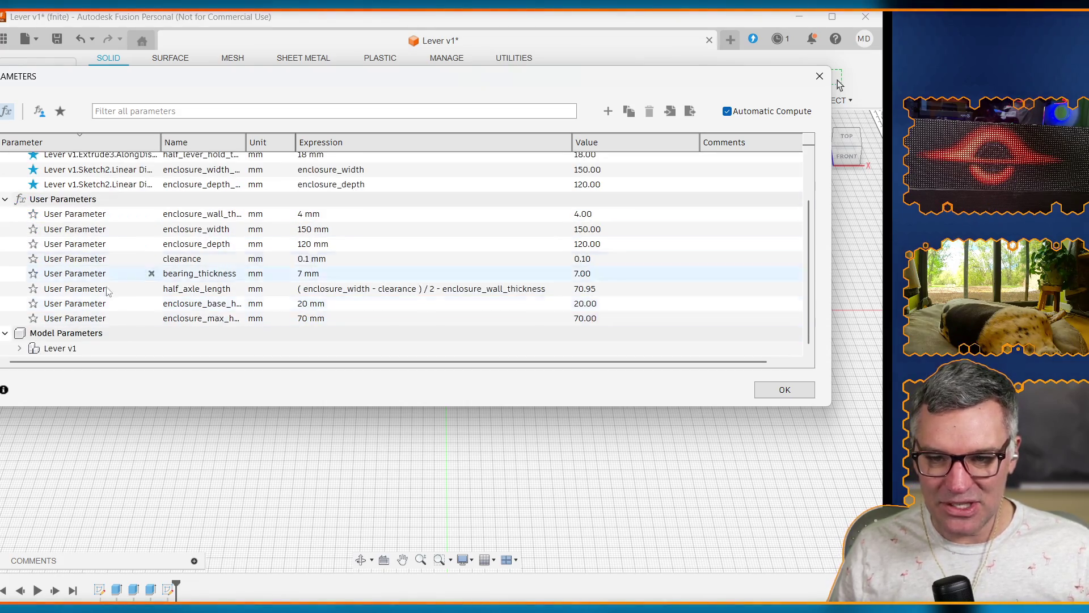
Step: Extrude Sketch2's rectangle by enclosure_base_height (20 mm) to create Body2
click(783, 390)
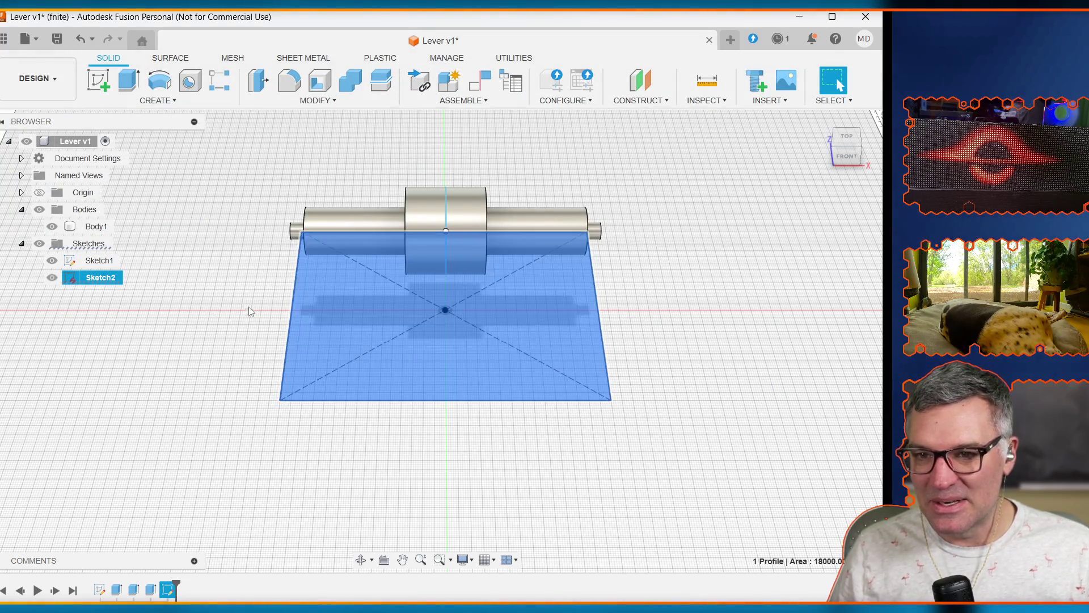
click(129, 80)
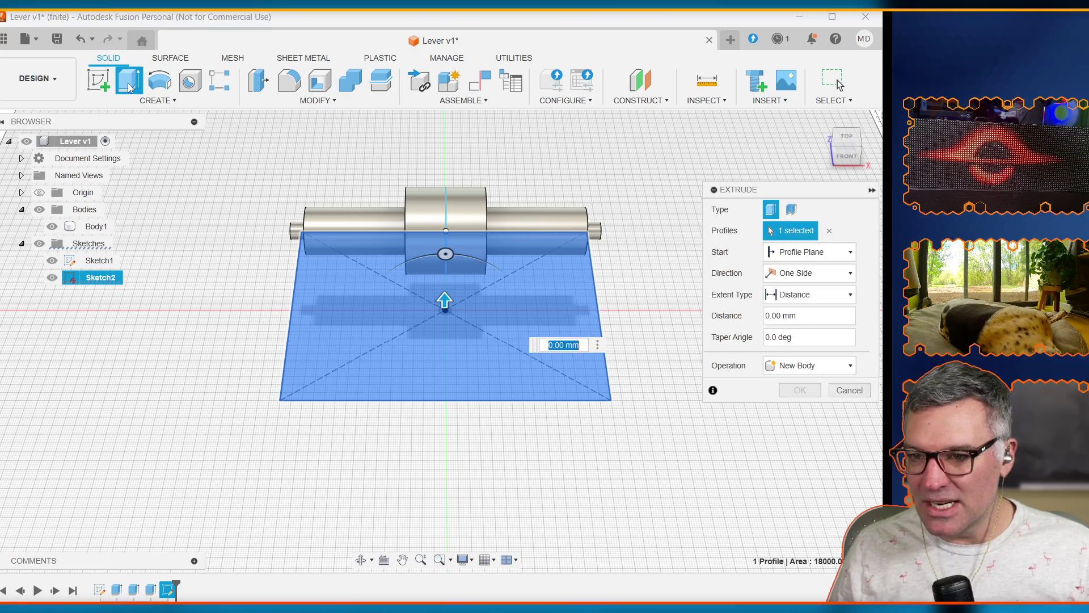
click(814, 317)
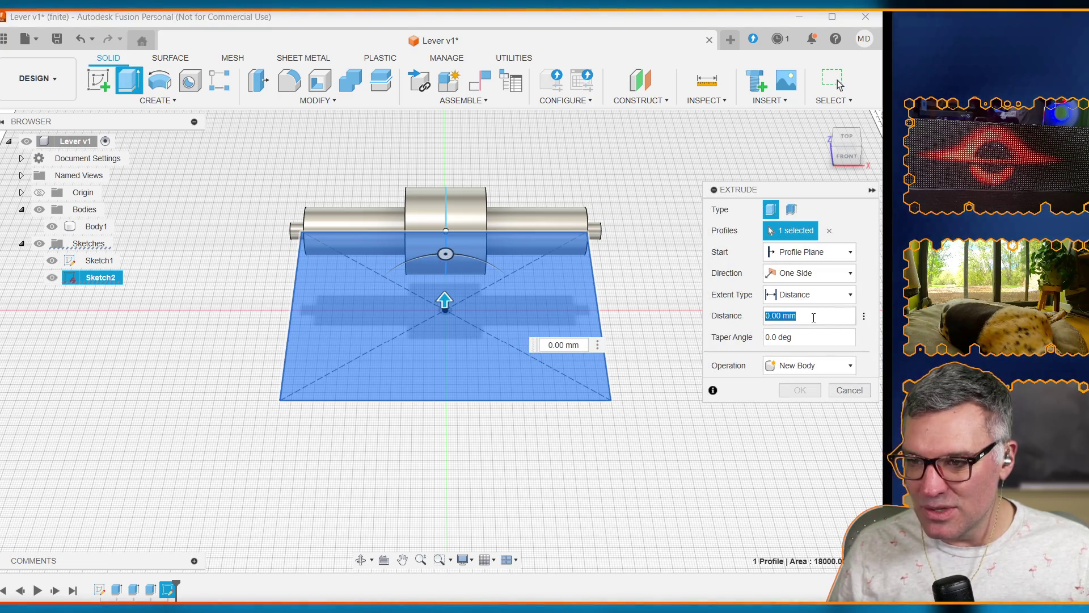
text(base)
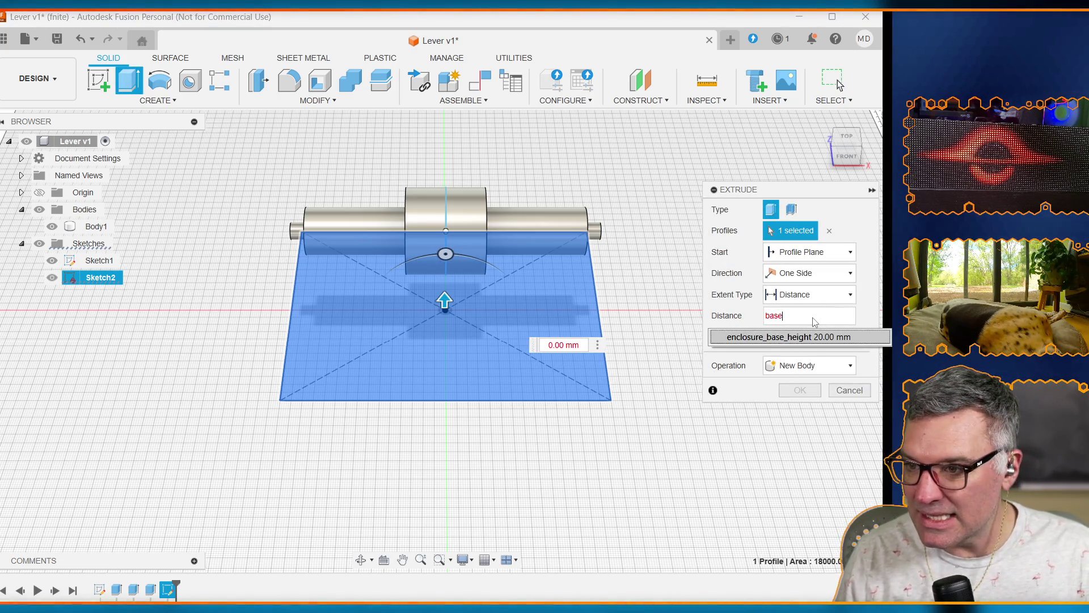
click(775, 342)
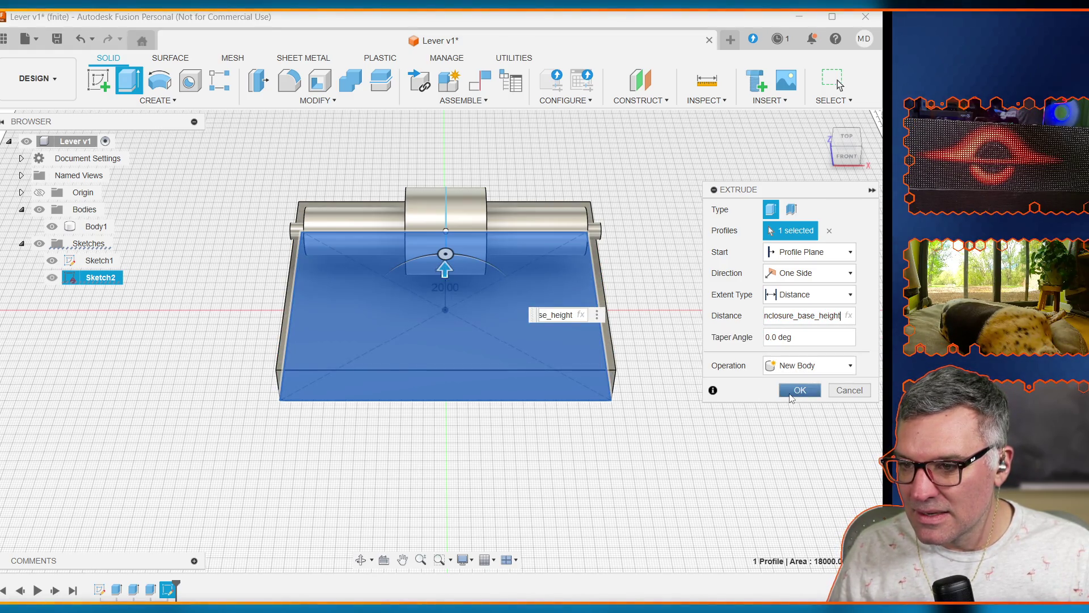
click(792, 393)
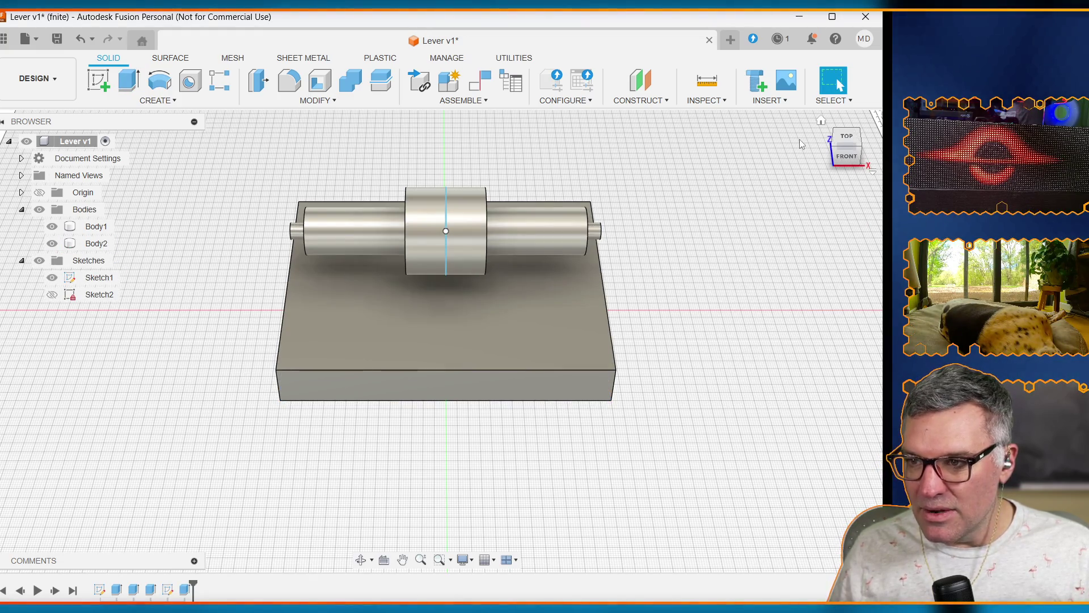
Step: Use the ViewCube to go from Front through the Left-Front corner to the Left view
click(846, 157)
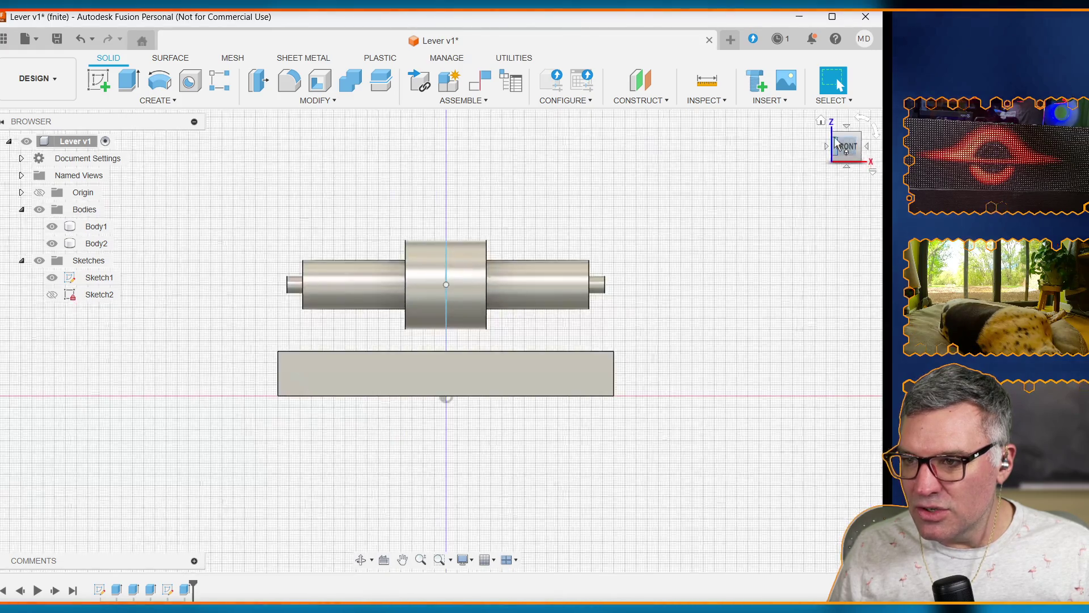
click(838, 145)
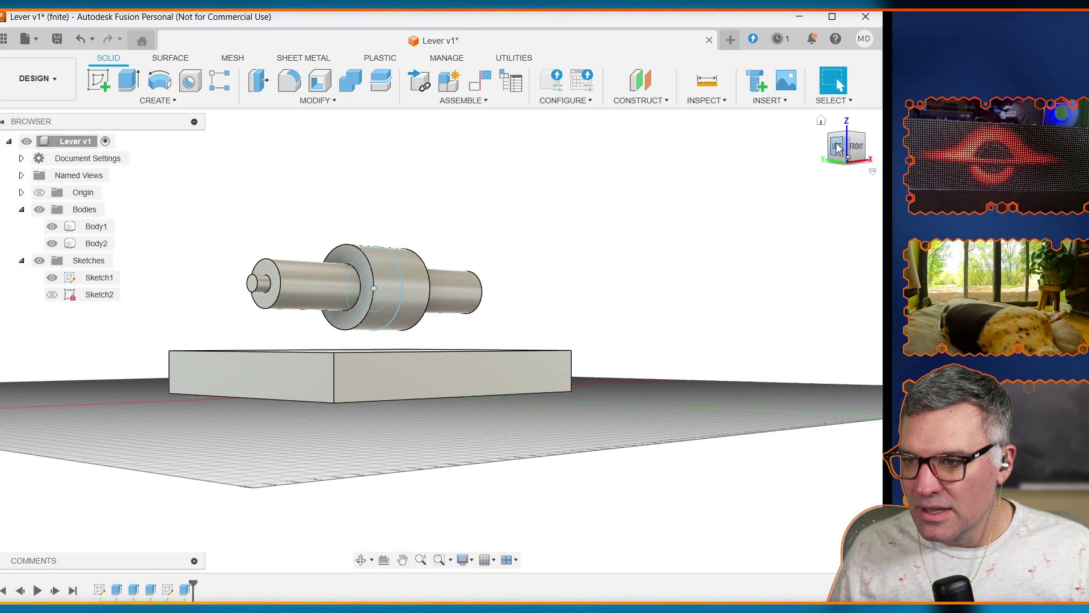
click(835, 150)
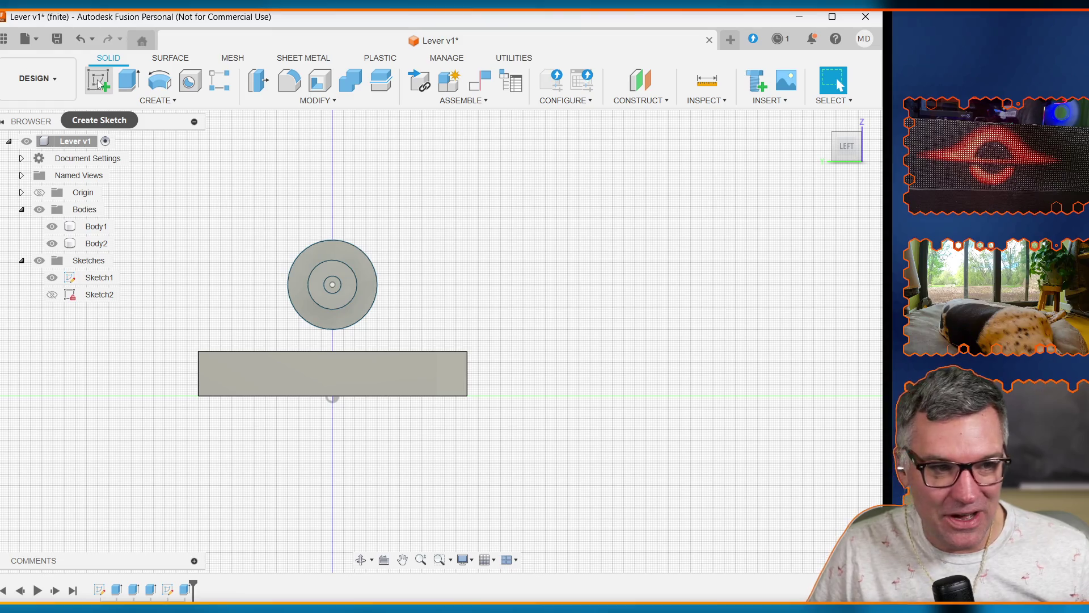
Step: Start Sketch3 on the side plane and hide Body1 and Body2
click(97, 80)
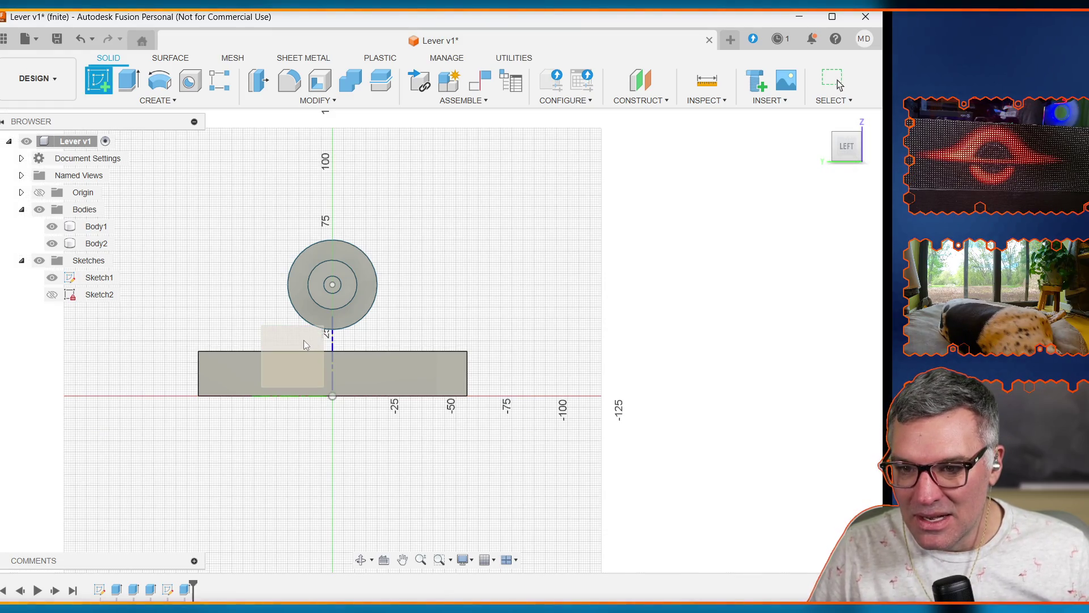
click(301, 341)
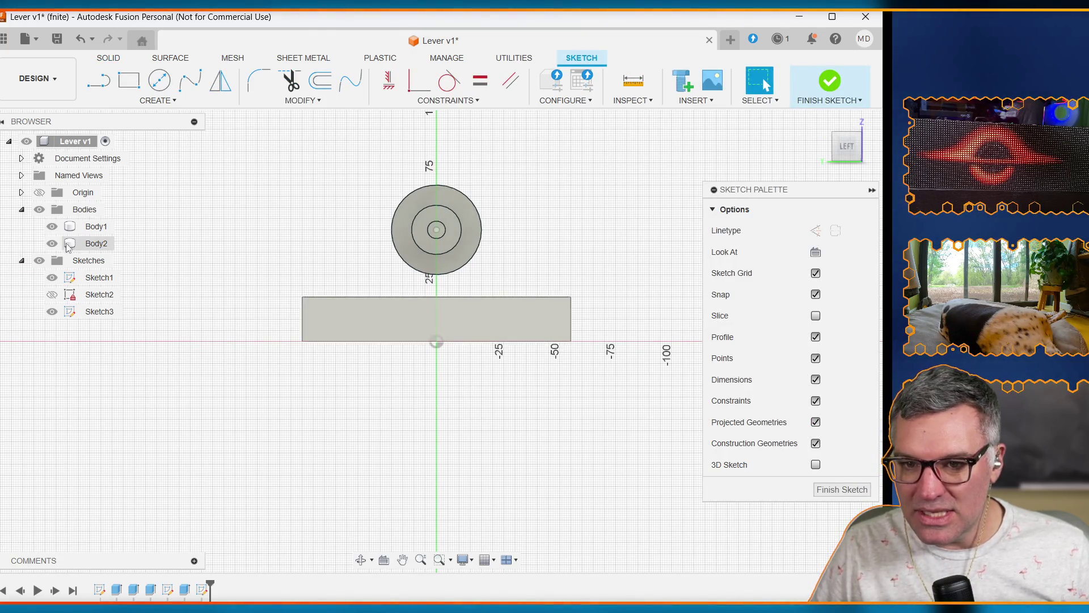
click(39, 209)
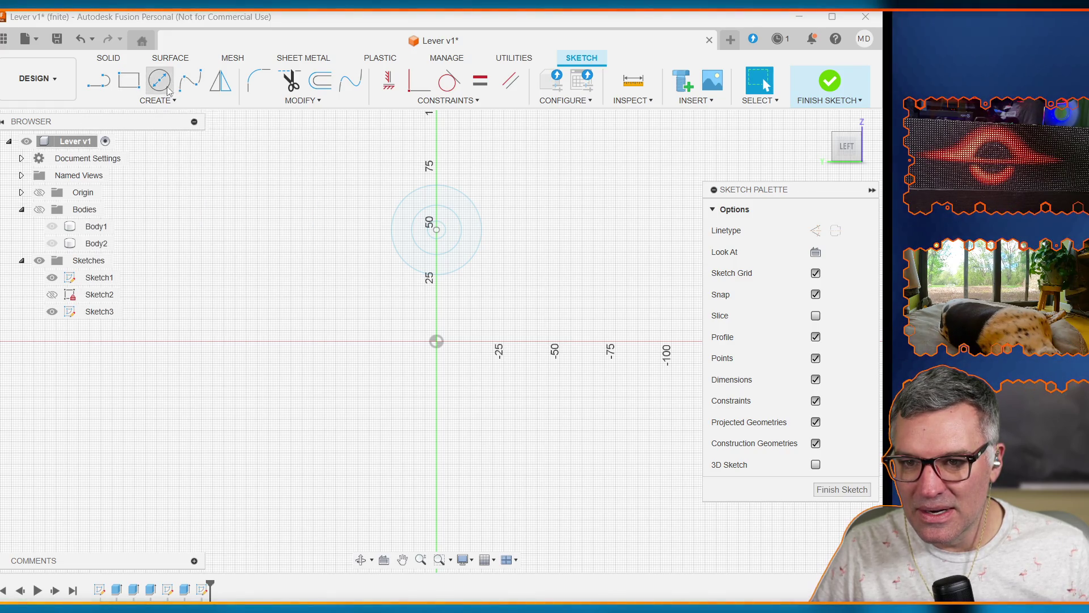
Step: Choose the Line tool from the sketch Create menu
click(155, 102)
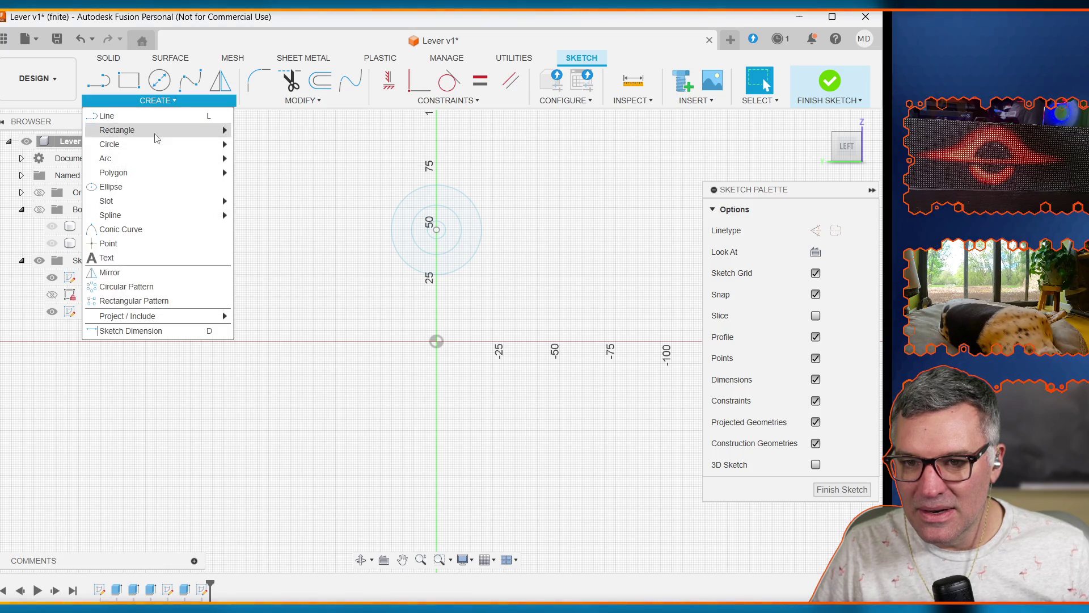
mouse_move(154, 172)
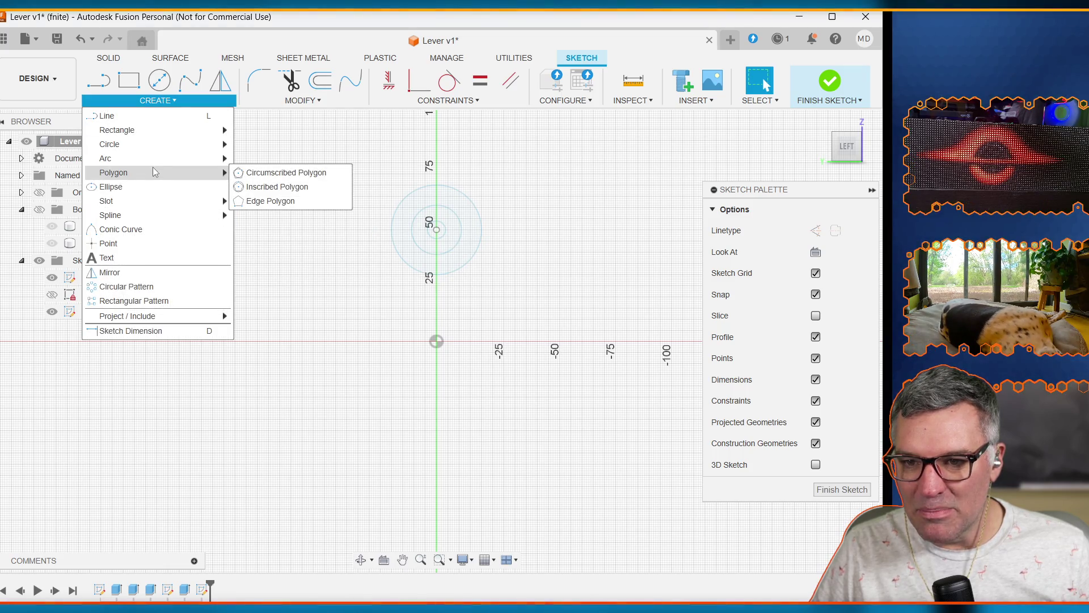
mouse_move(151, 151)
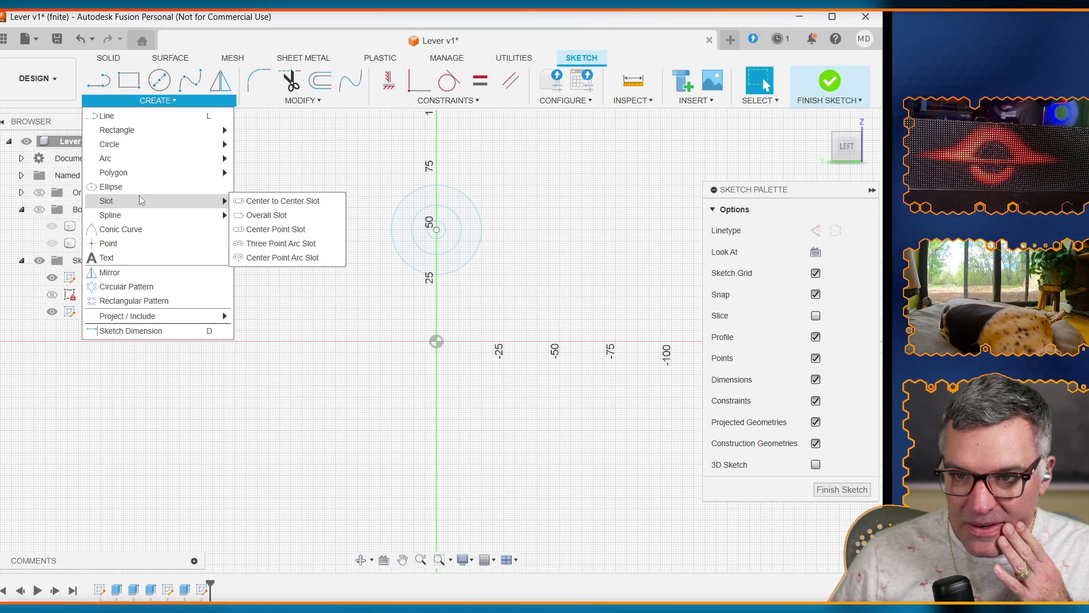
mouse_move(144, 211)
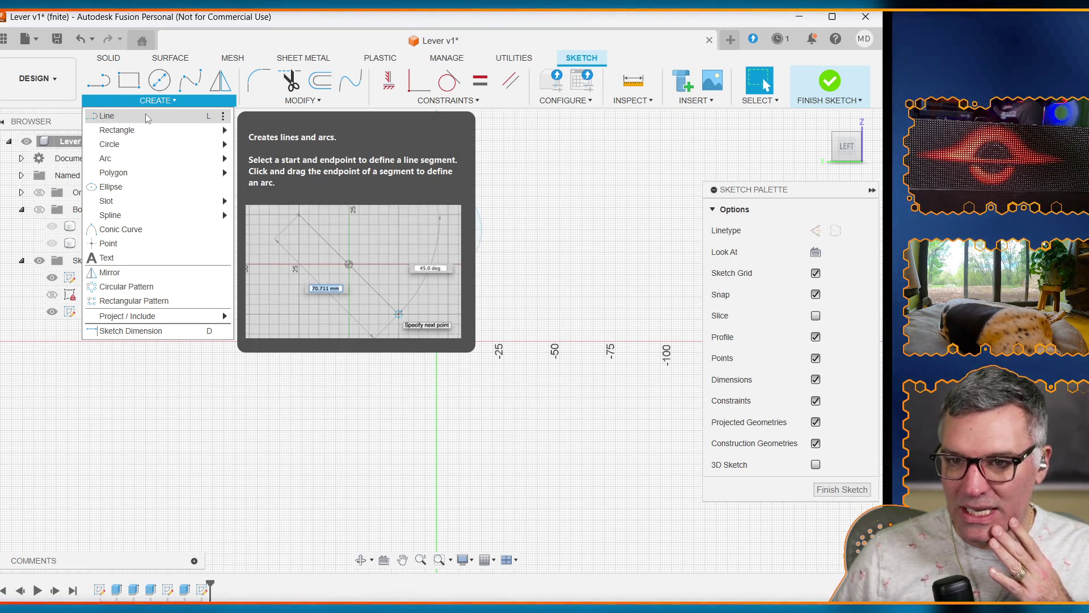
click(145, 116)
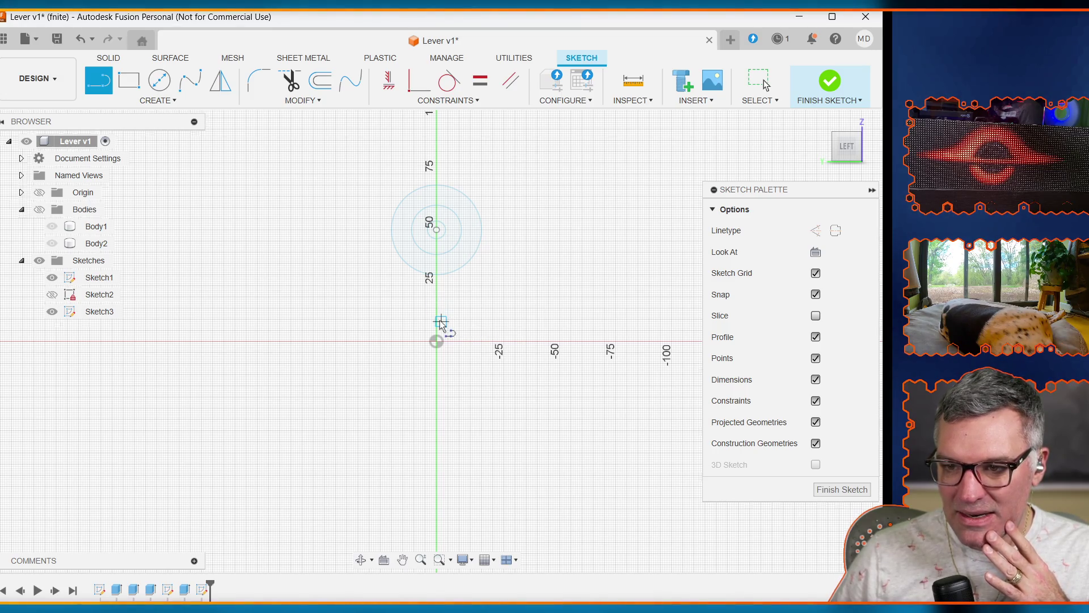
scroll(441, 323, down, 2)
scroll(440, 323, up, 7)
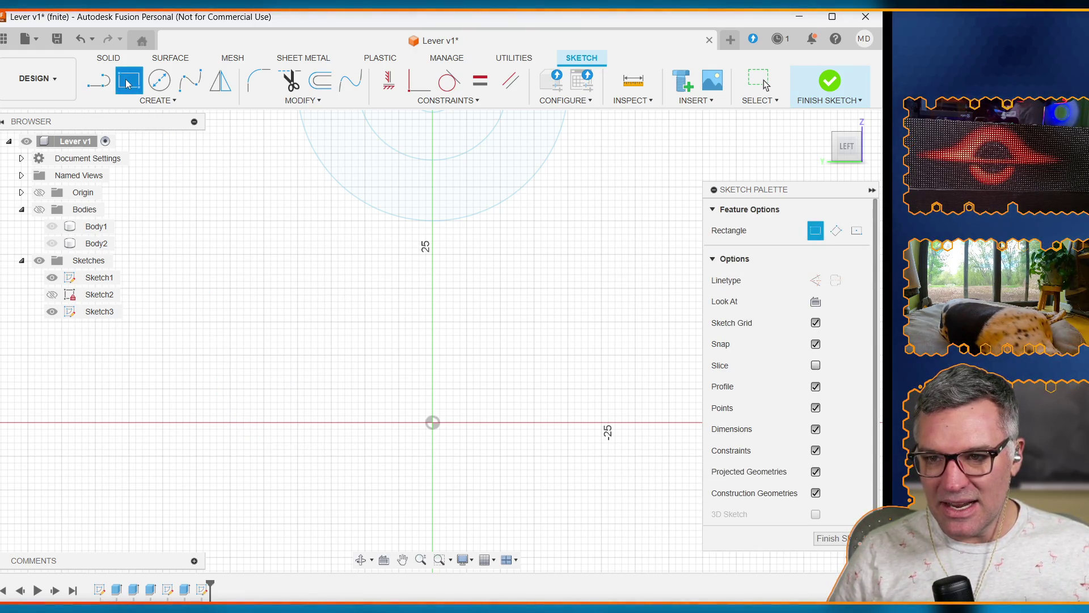
click(856, 230)
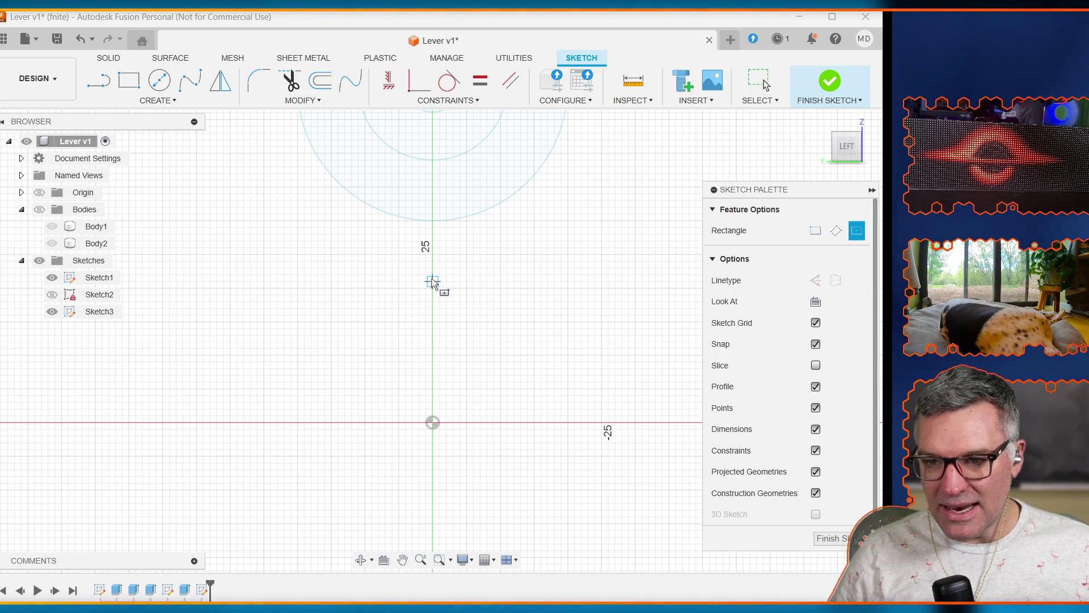
click(431, 355)
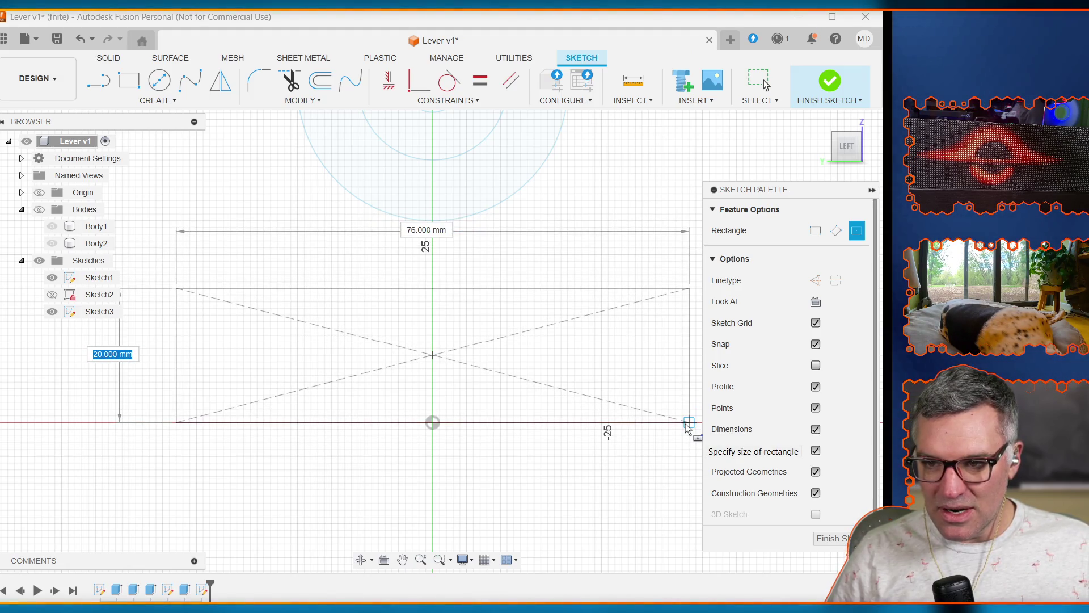
click(686, 424)
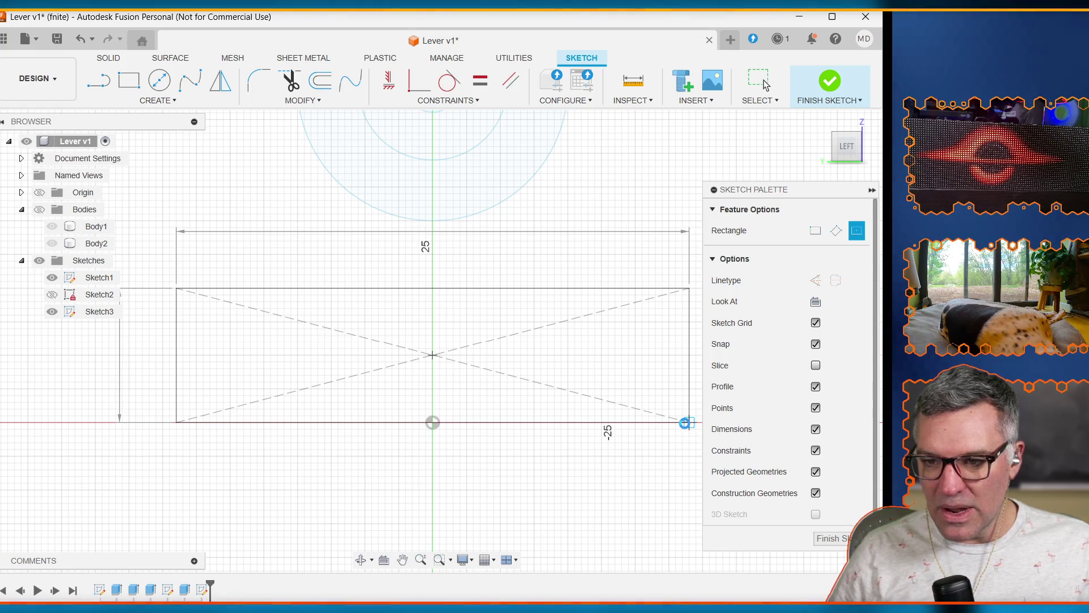
key(Escape)
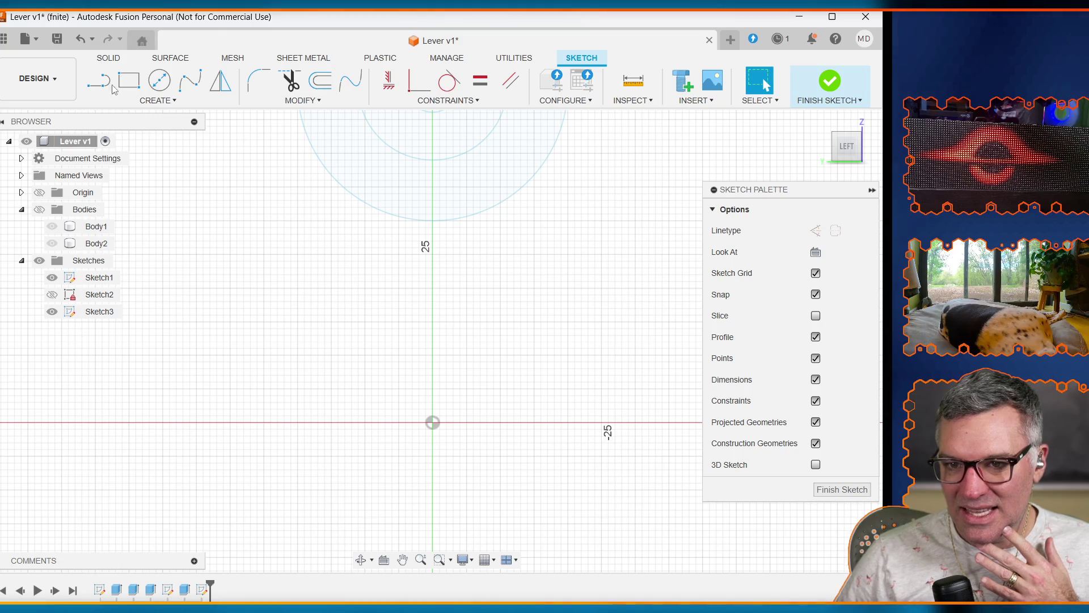
Step: Draw a horizontal line leftward from the vertical axis with length enclosure_depth/2 (60 mm)
key(l)
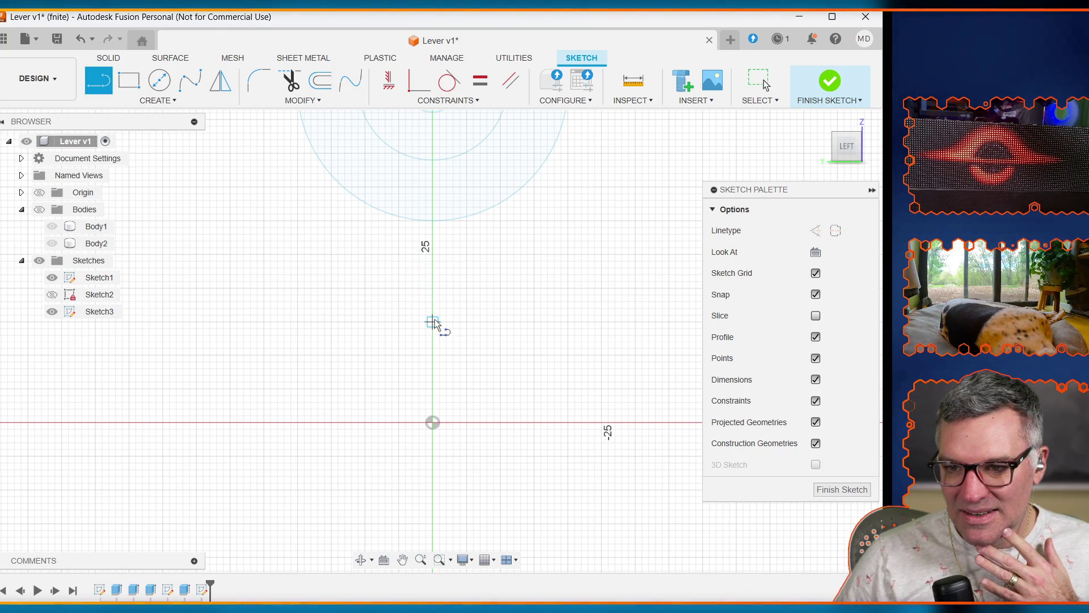
click(433, 288)
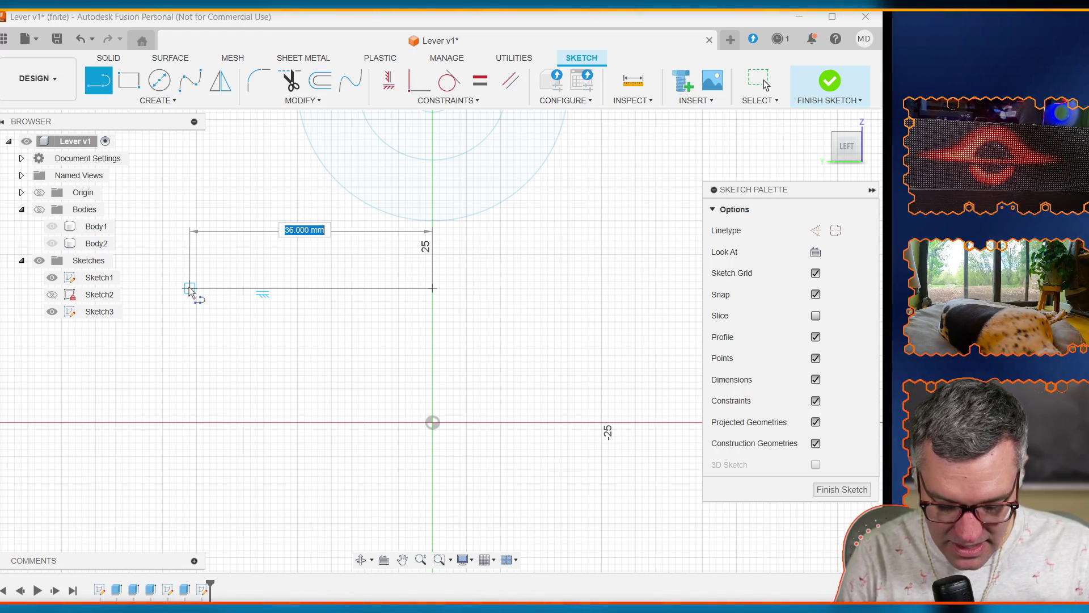
text(dep)
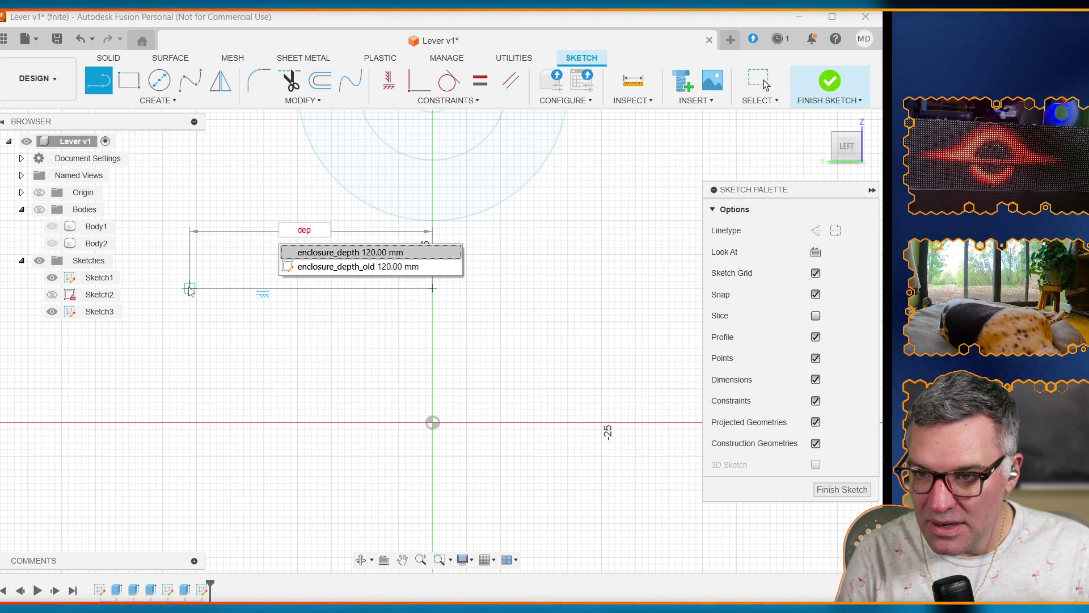
key(Return)
key(Tab)
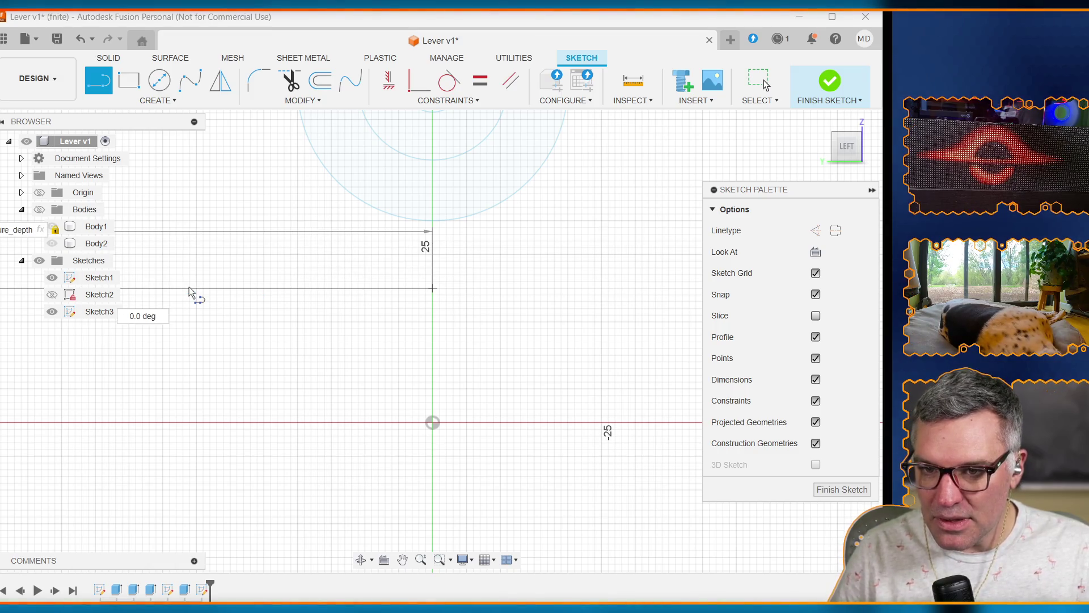
text(/2)
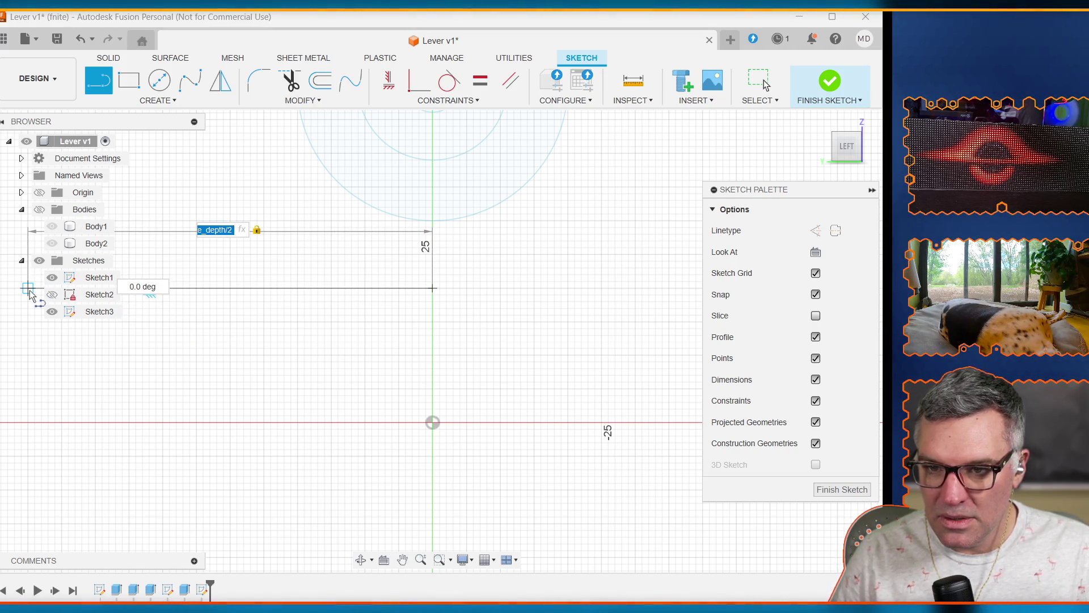
key(Return)
key(Escape)
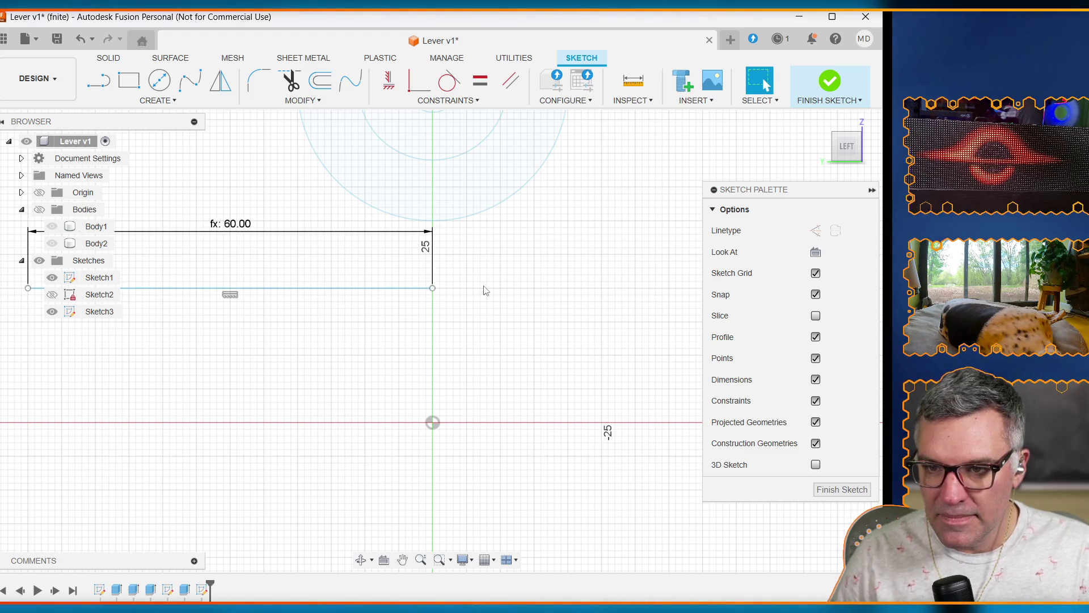
scroll(220, 318, down, 2)
scroll(220, 320, up, 2)
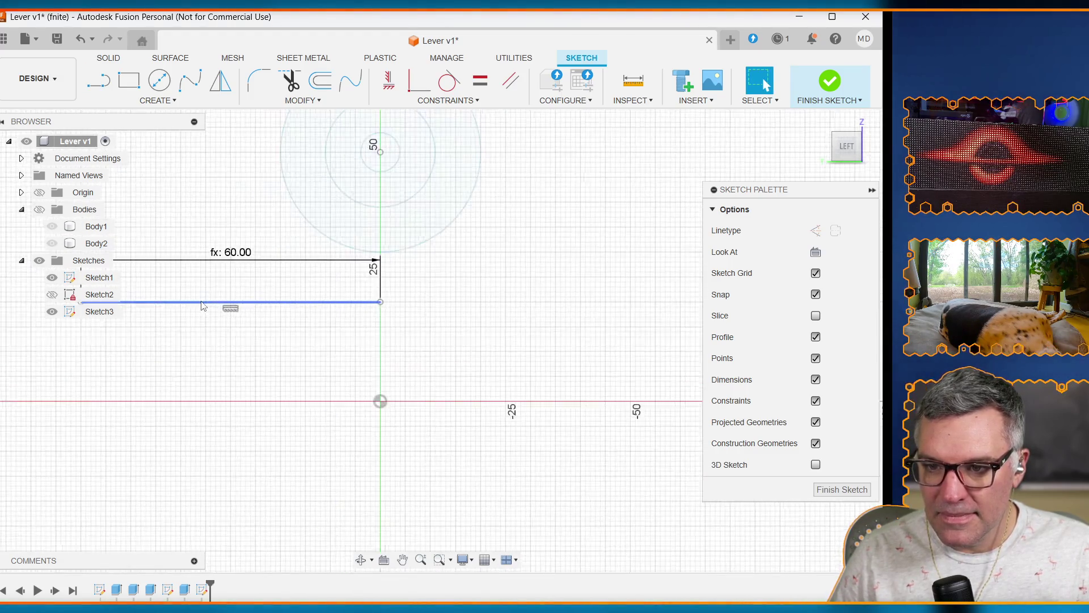
click(403, 560)
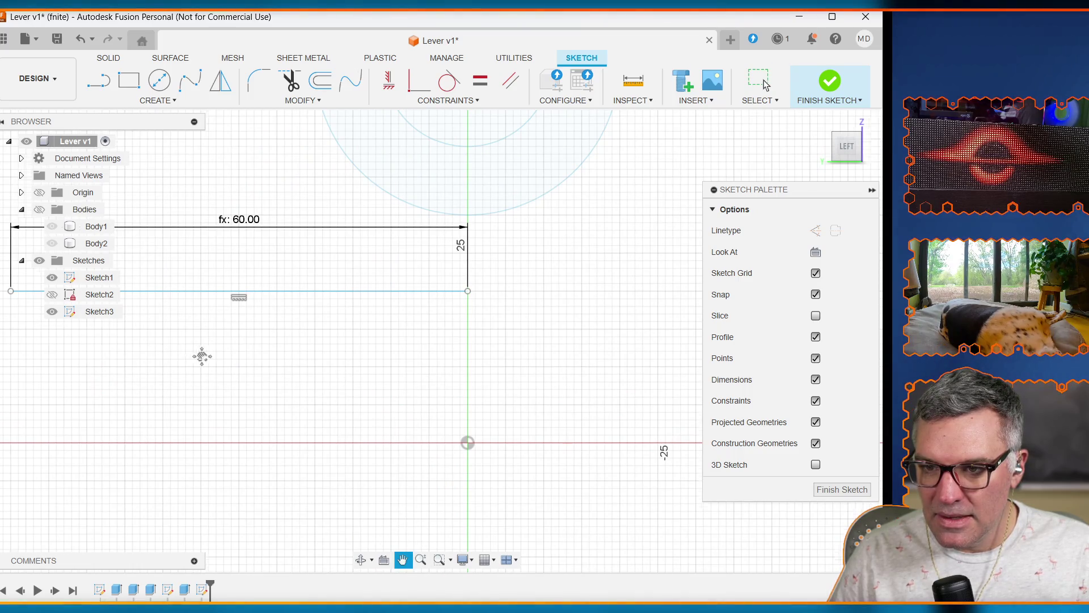
drag(201, 355, 341, 379)
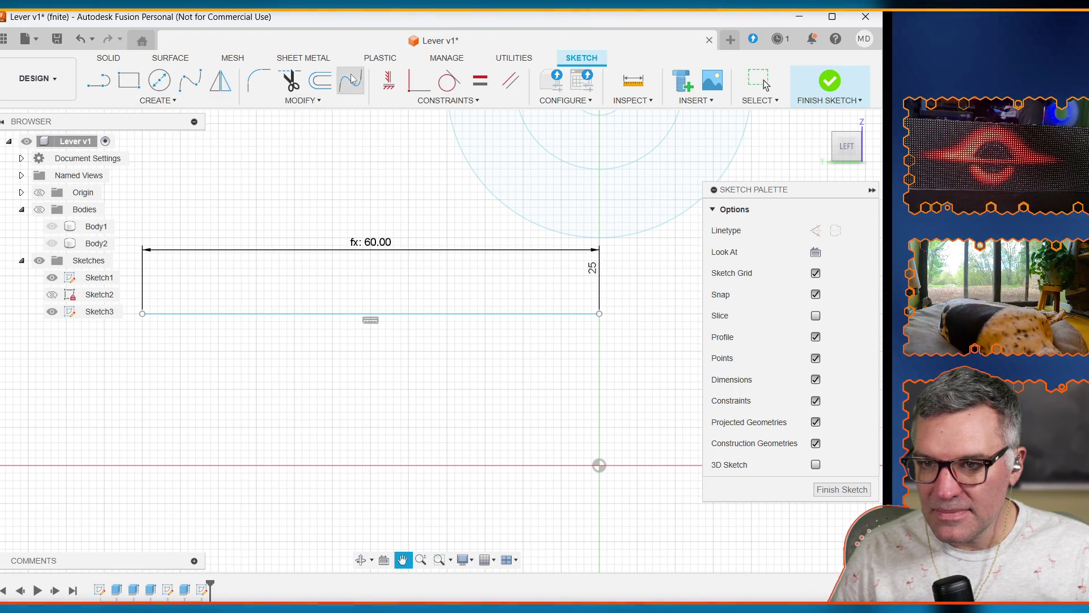
Step: Start a Sketch Dimension on the bottom line, then cancel it without placing
click(185, 103)
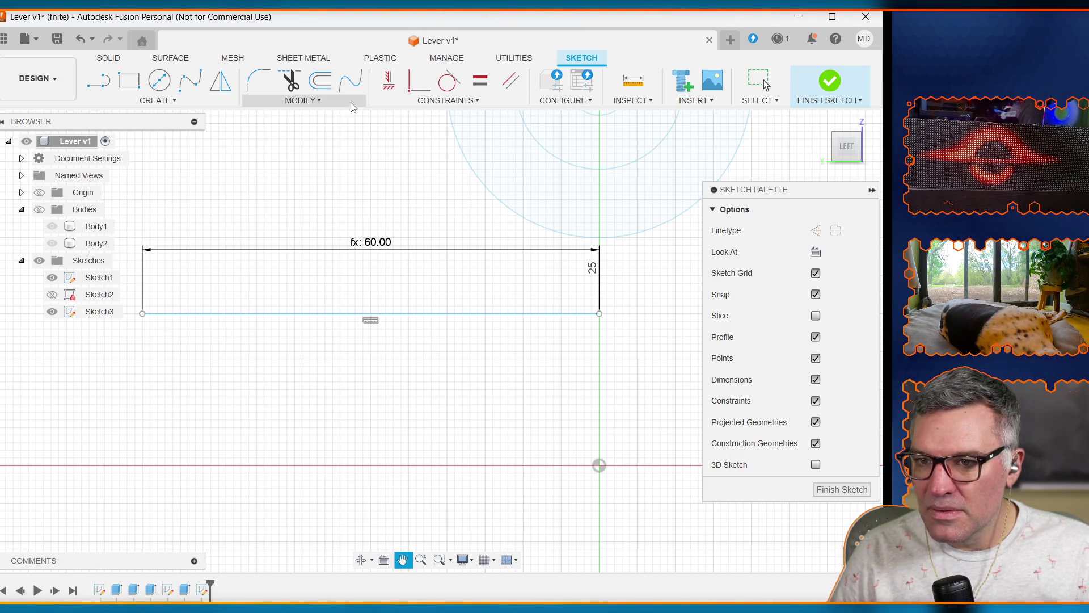
click(170, 102)
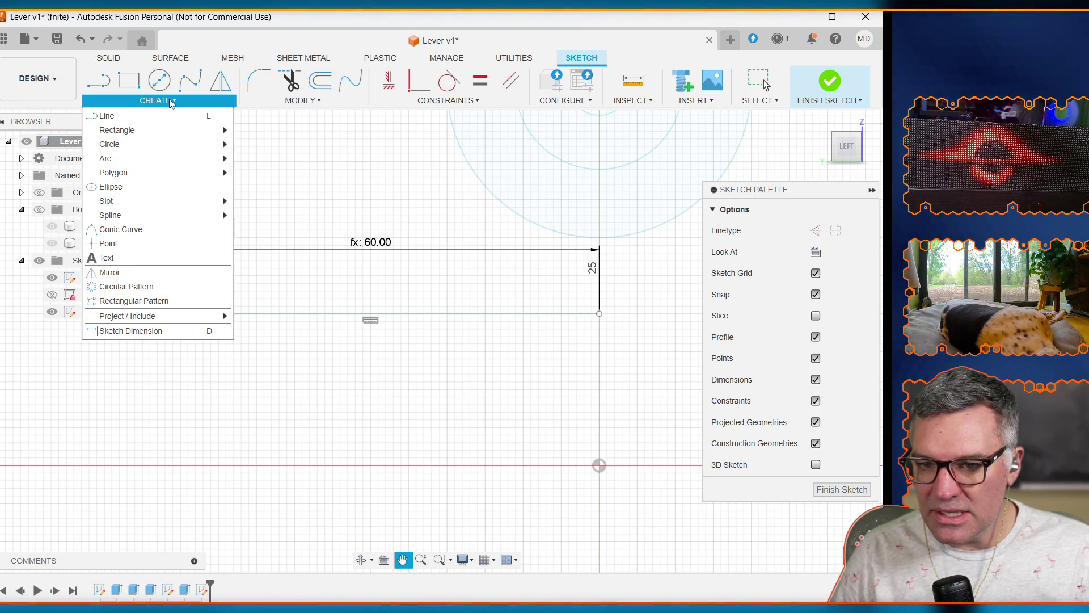
click(189, 330)
click(548, 314)
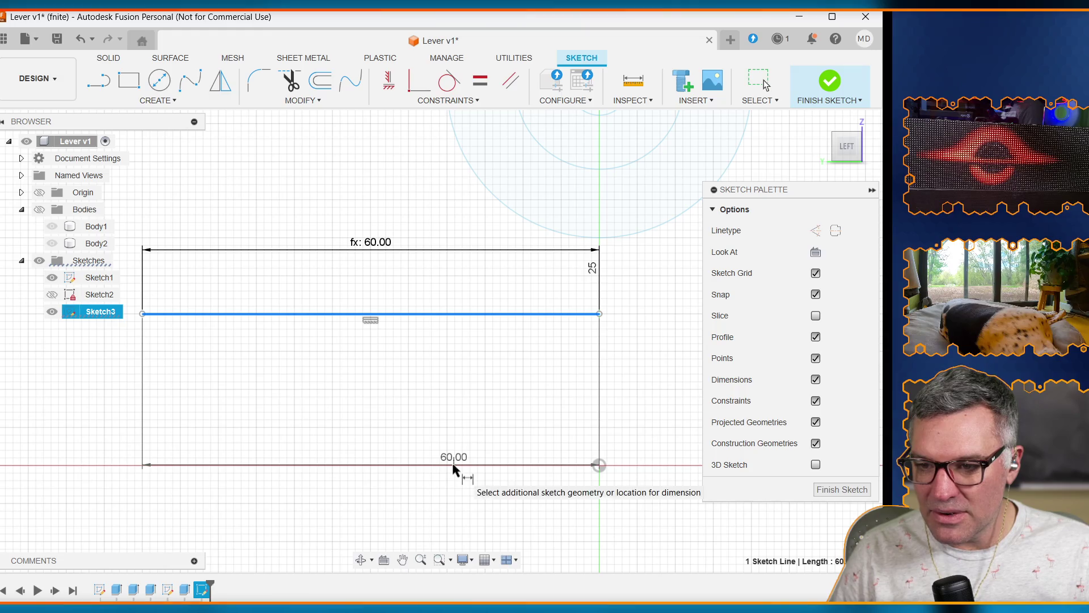
key(Escape)
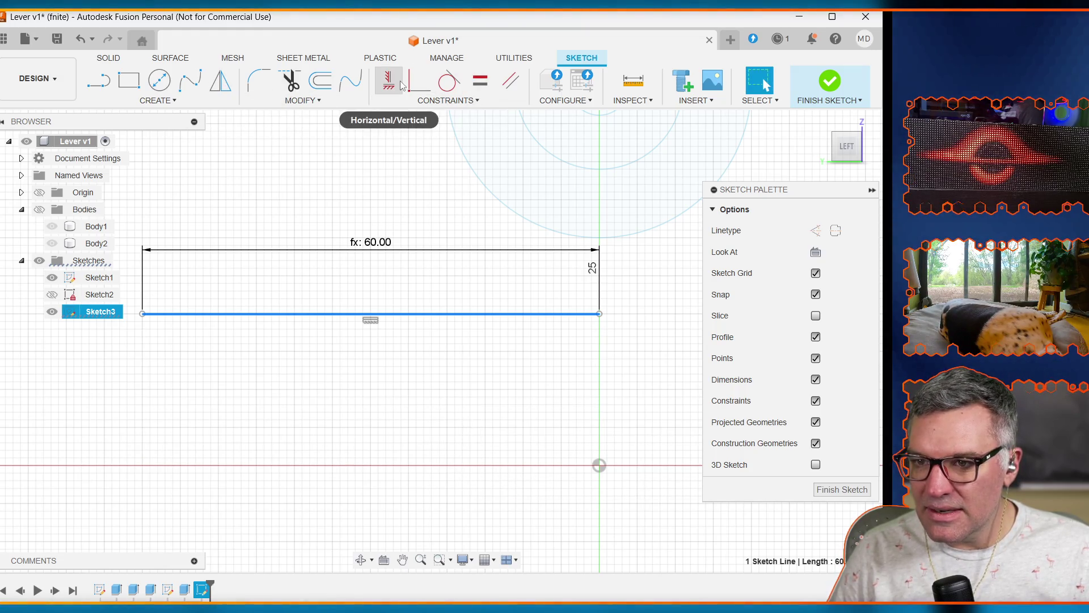
click(290, 81)
Step: Finish dimensioning so the line stays at fx: 60.00, and frame the line and circle
click(176, 101)
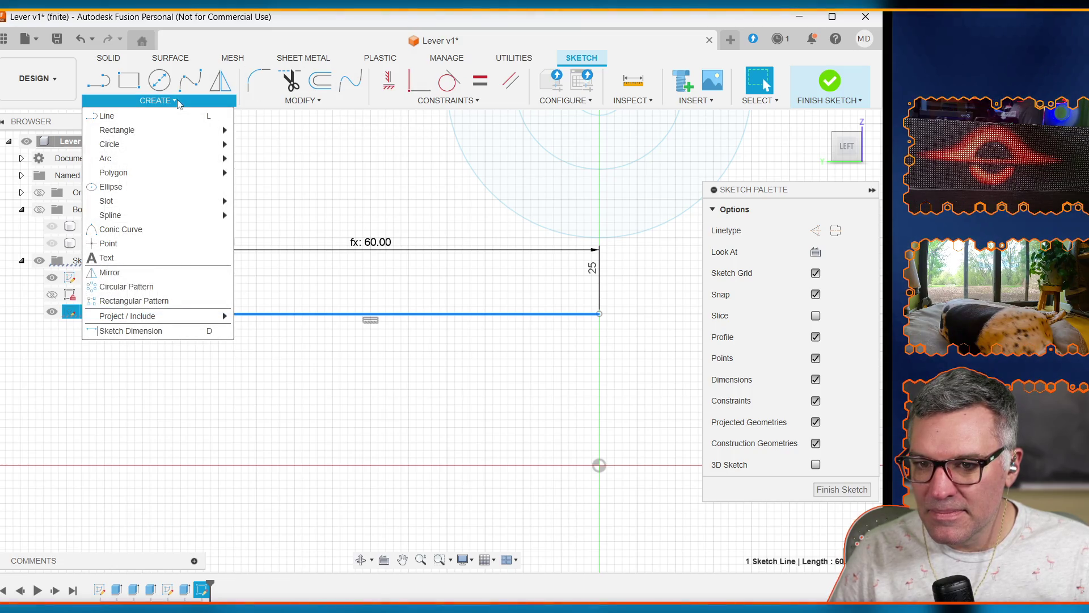
click(131, 330)
click(494, 466)
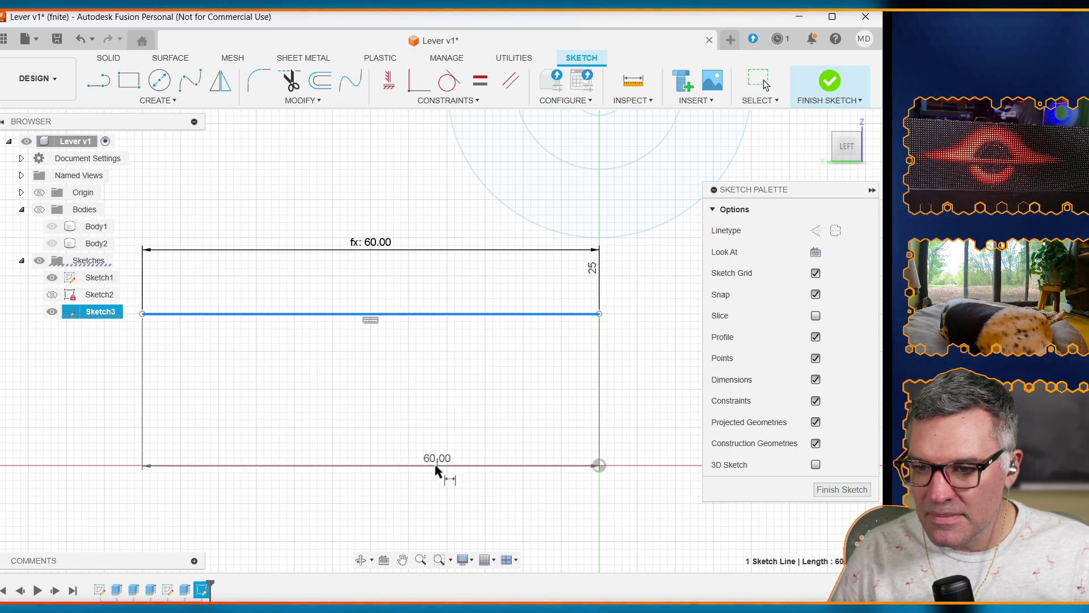
key(Escape)
key(Escape)
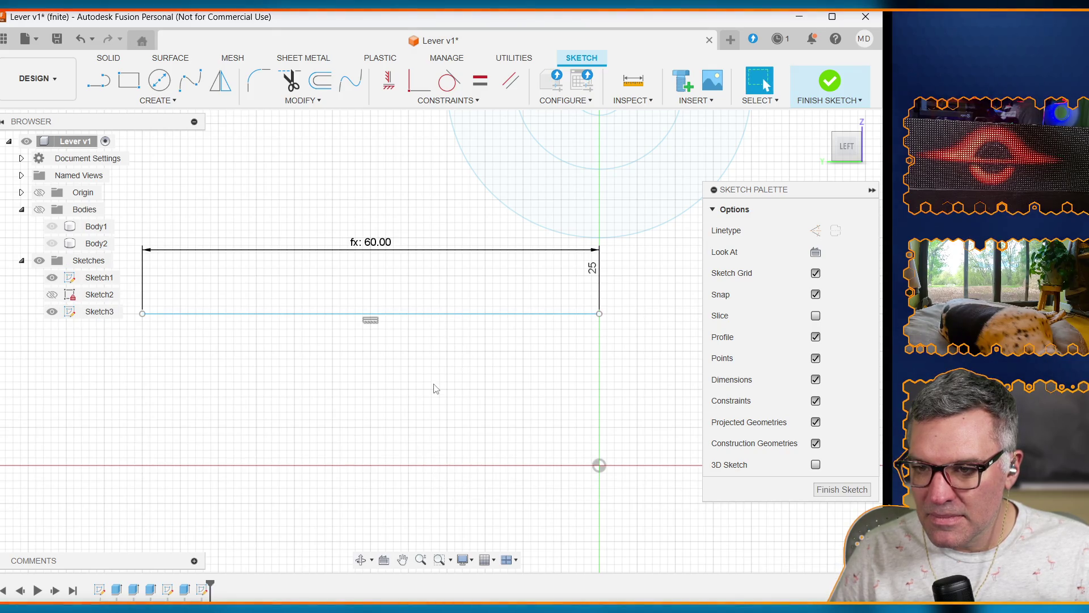
click(179, 102)
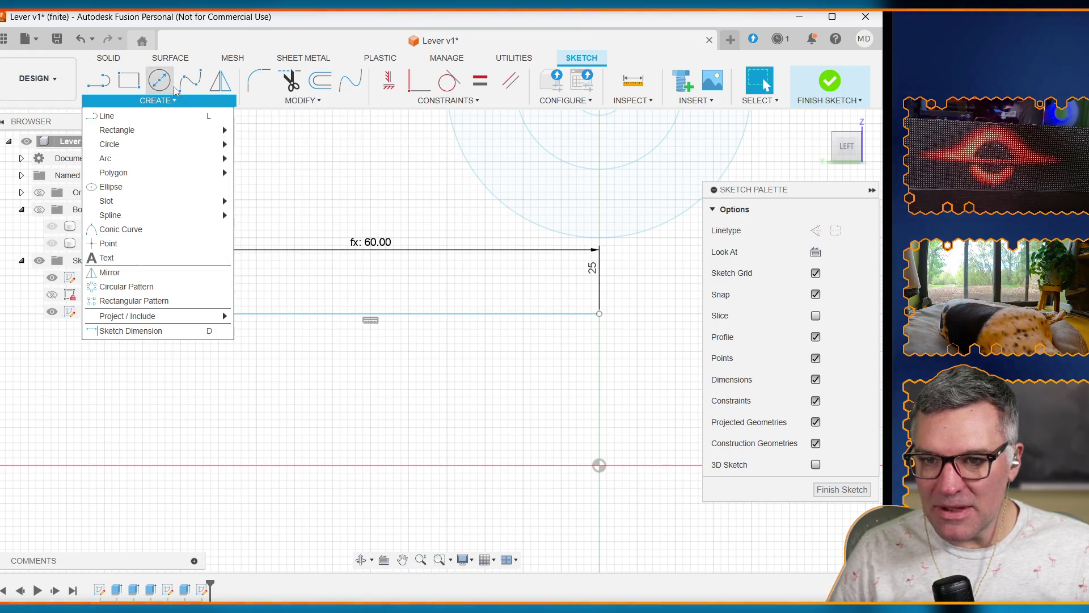
click(136, 331)
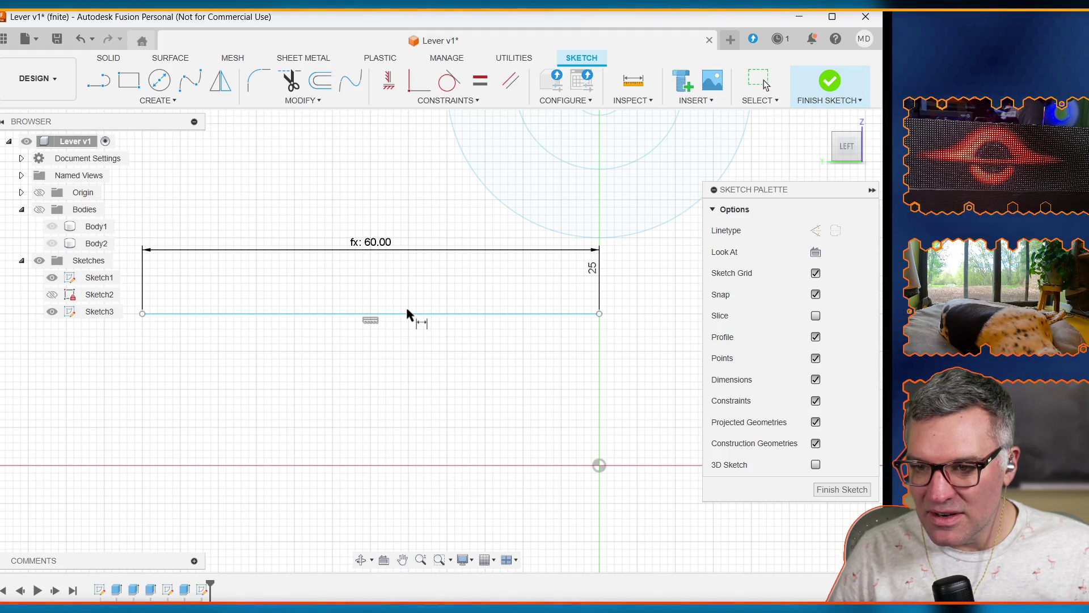
key(Escape)
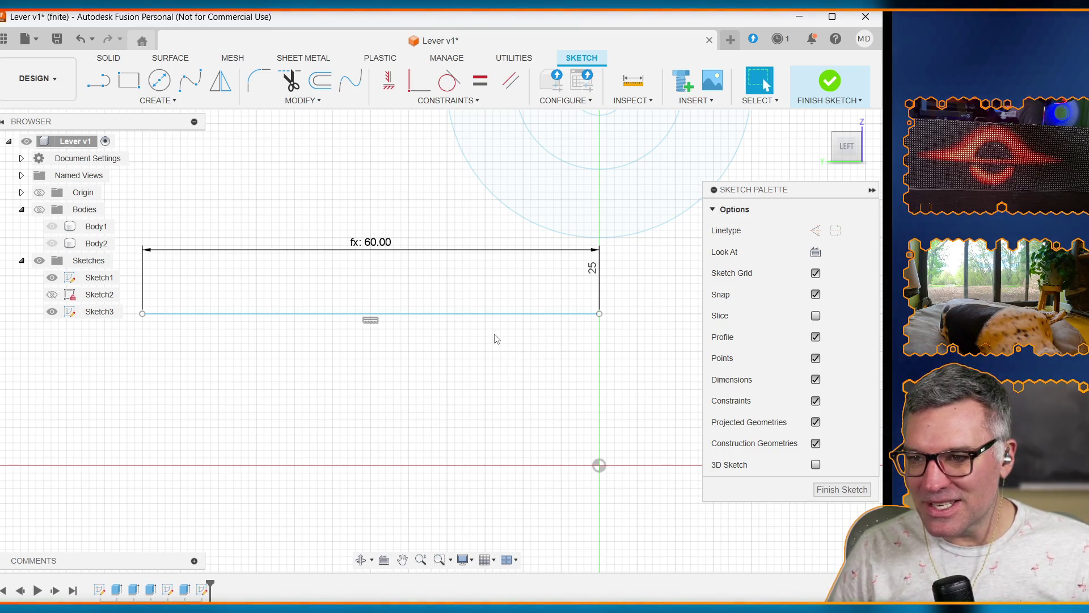
scroll(497, 338, down, 10)
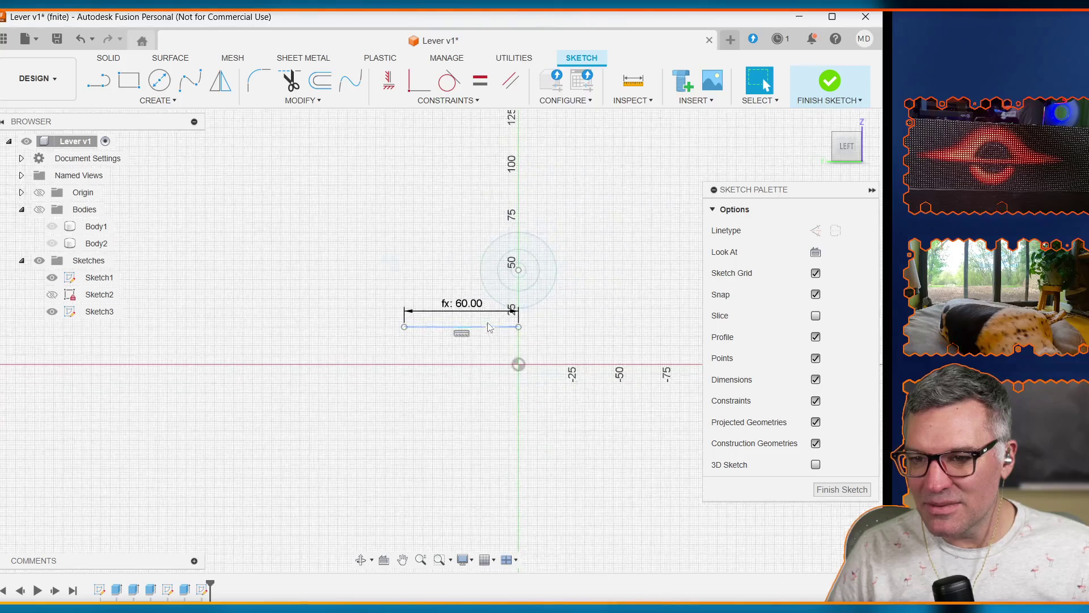
scroll(482, 264, up, 6)
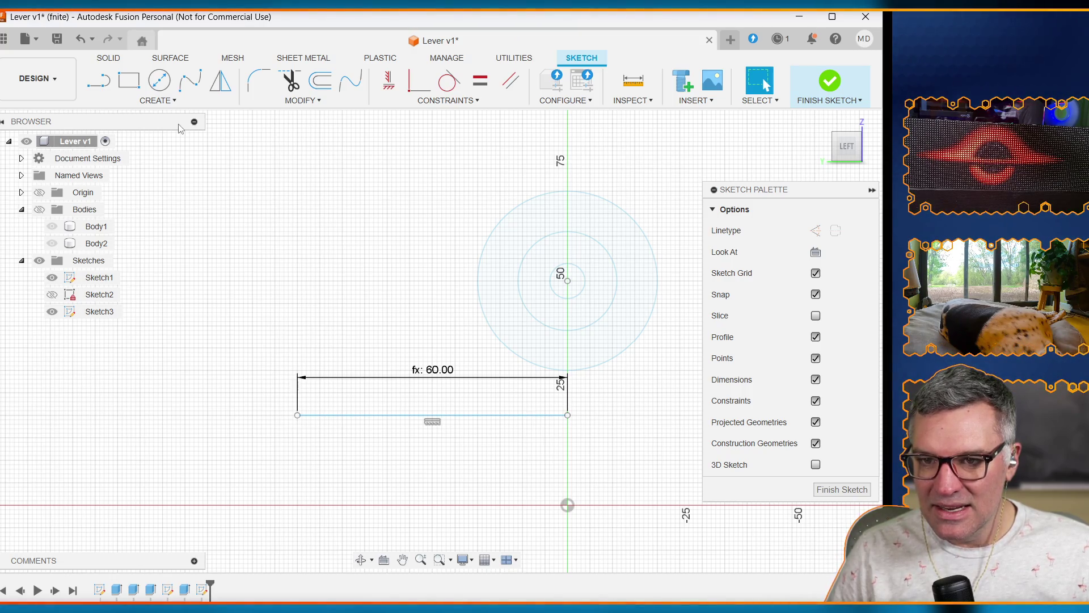
Step: Draw a vertical line up from the base line's left end, length enclosure_max_height-enclosure_base_height (50 mm)
click(101, 85)
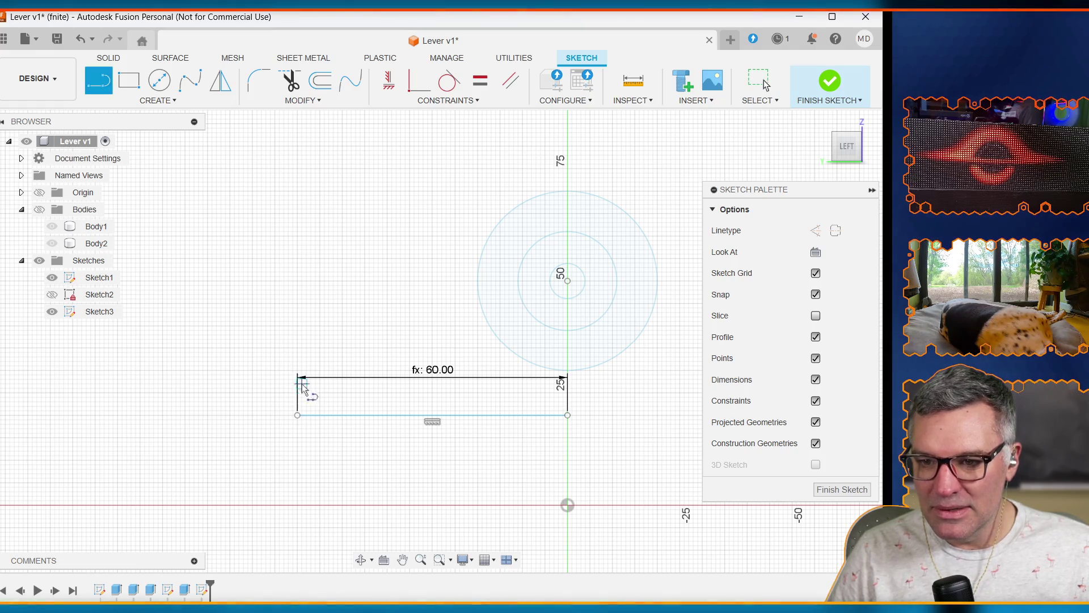
click(298, 415)
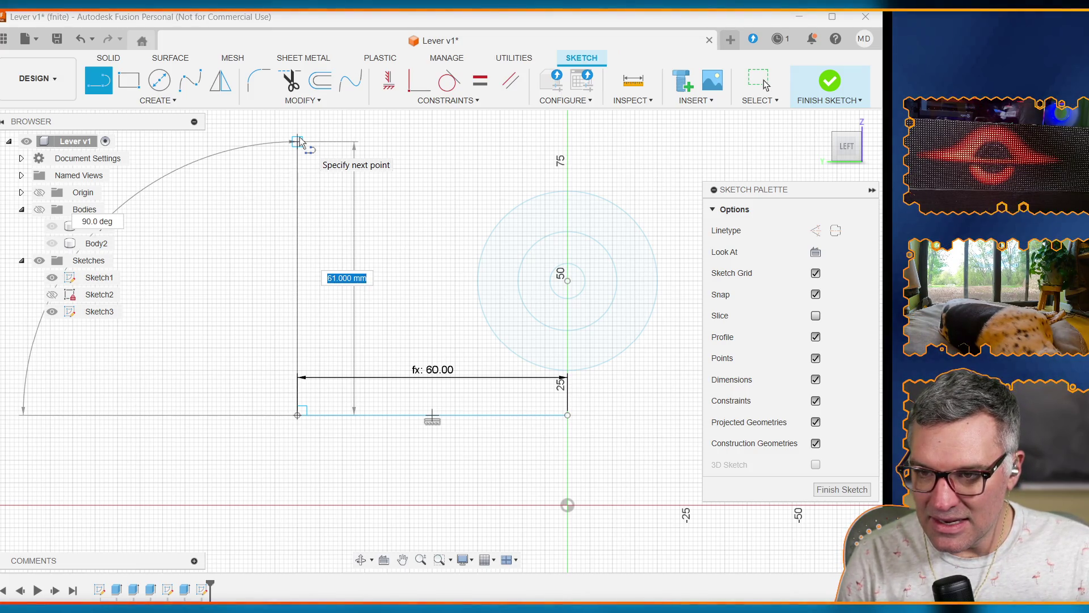
text(en)
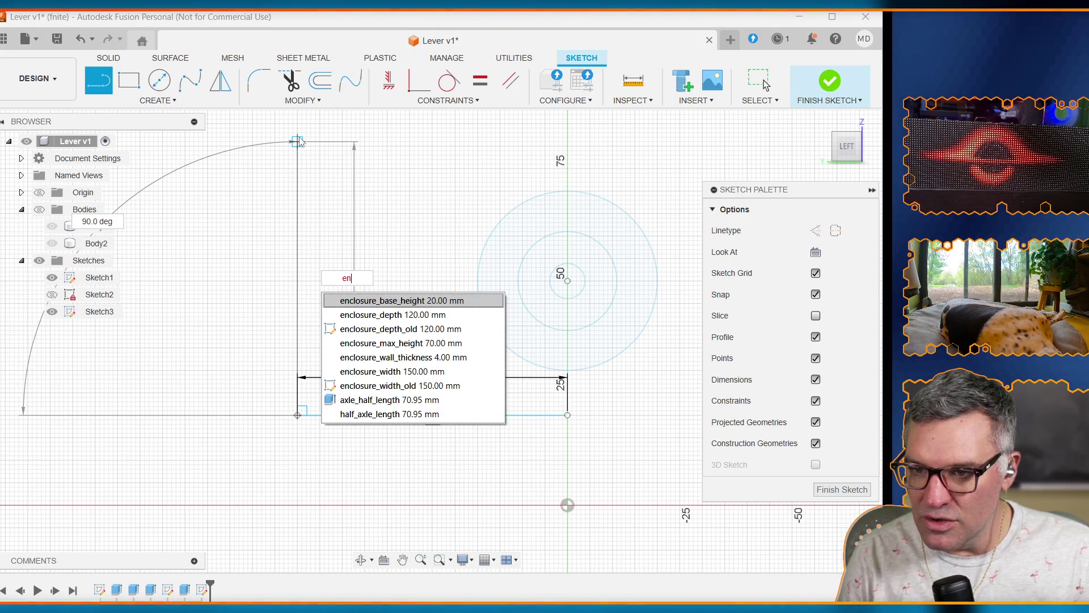
key(Down)
key(Down)
key(Down)
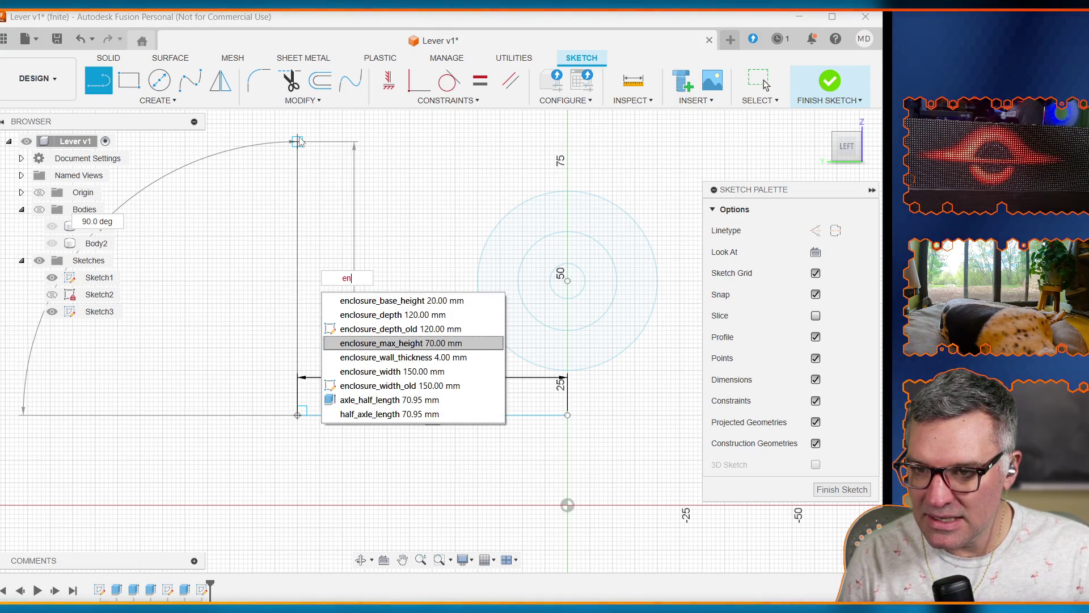
key(Tab)
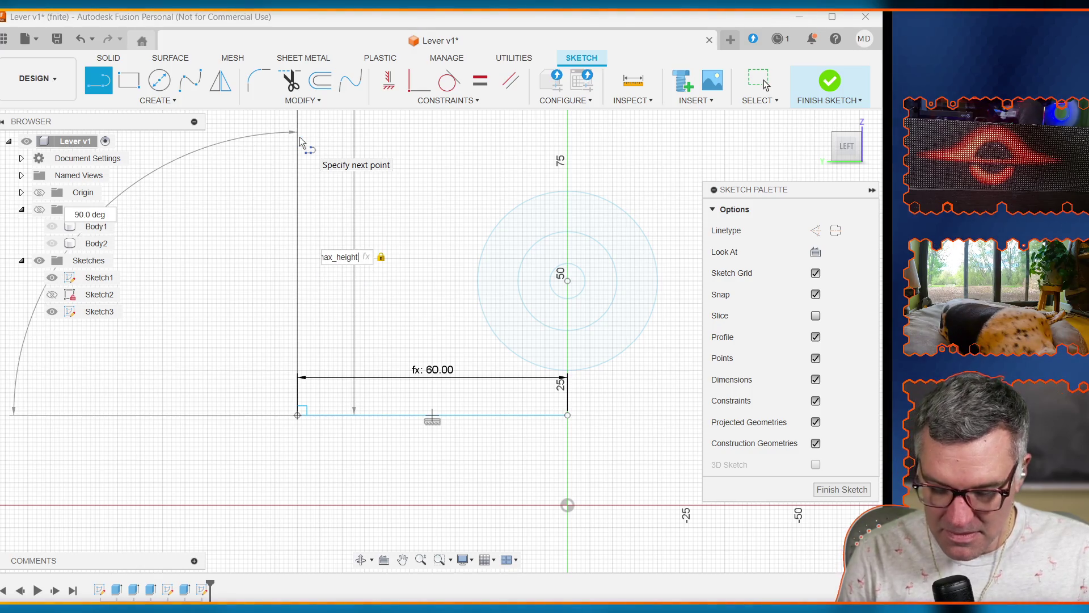
text(-enc)
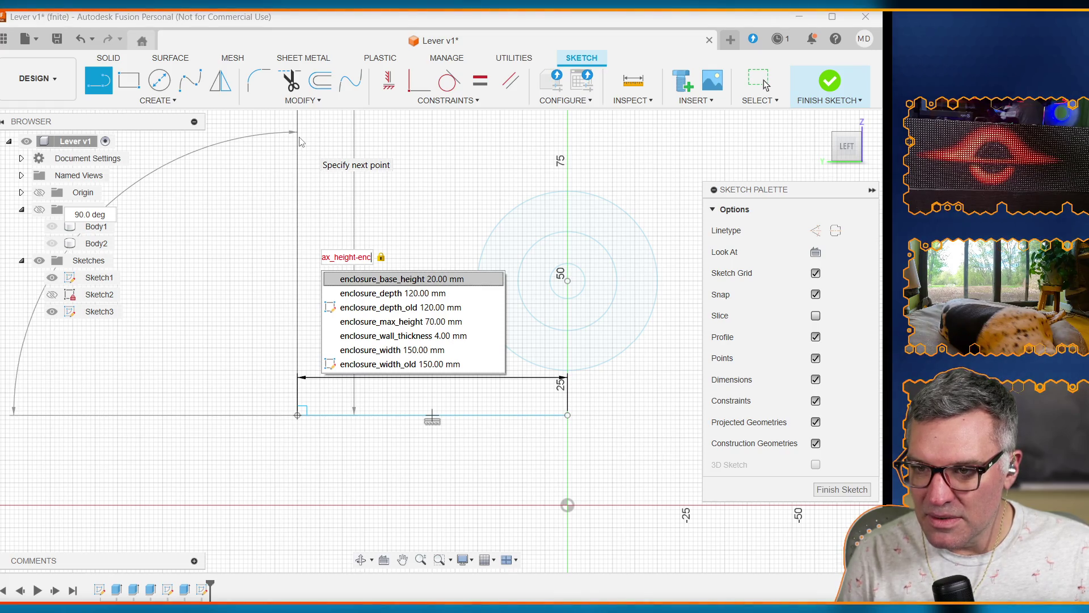
key(Tab)
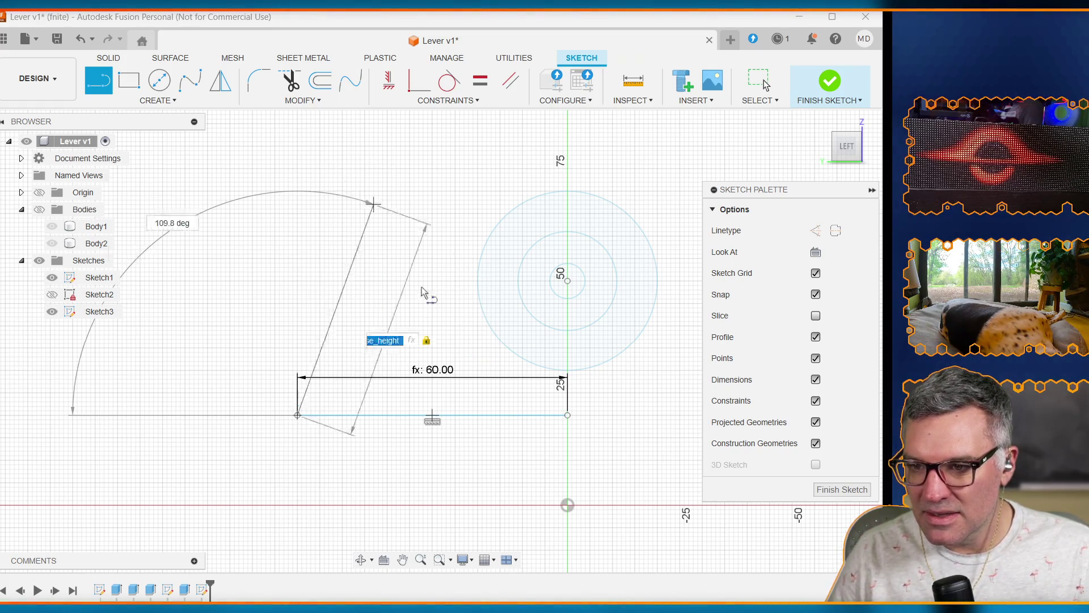
click(300, 164)
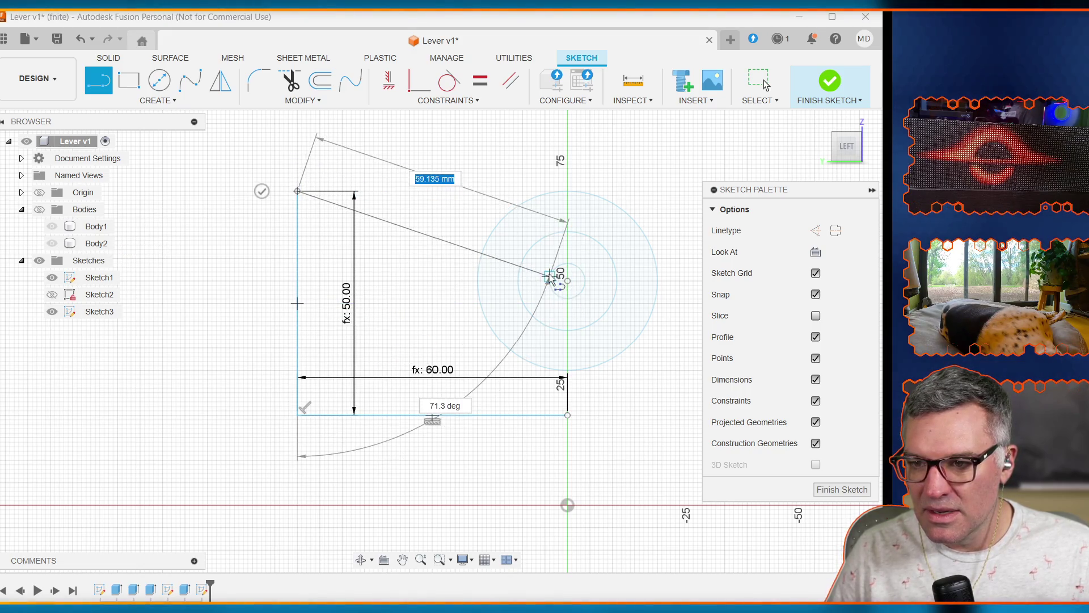
key(Escape)
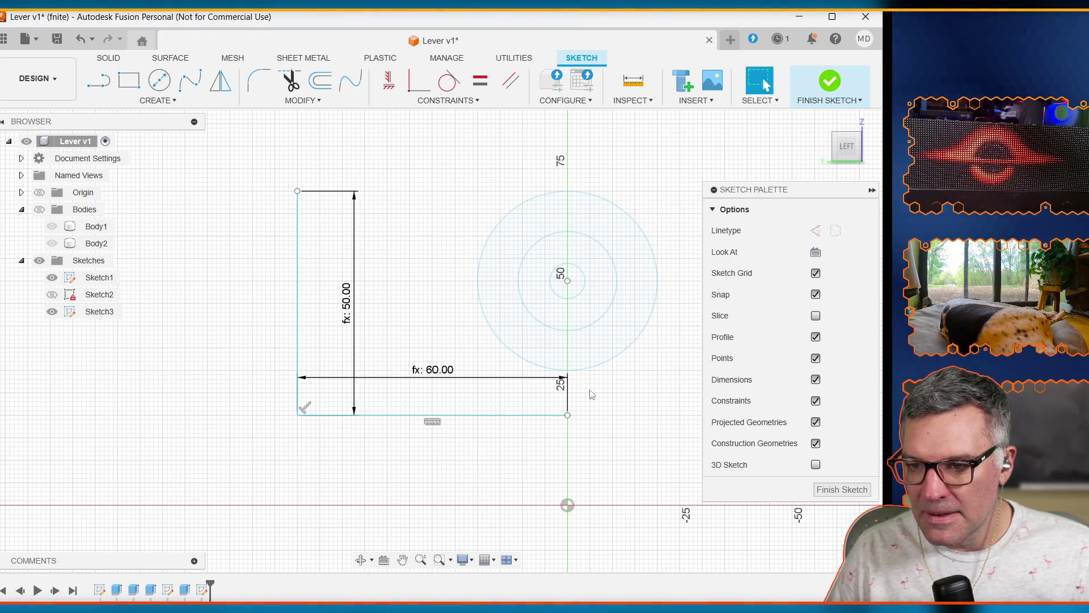
scroll(587, 387, up, 3)
scroll(587, 387, down, 3)
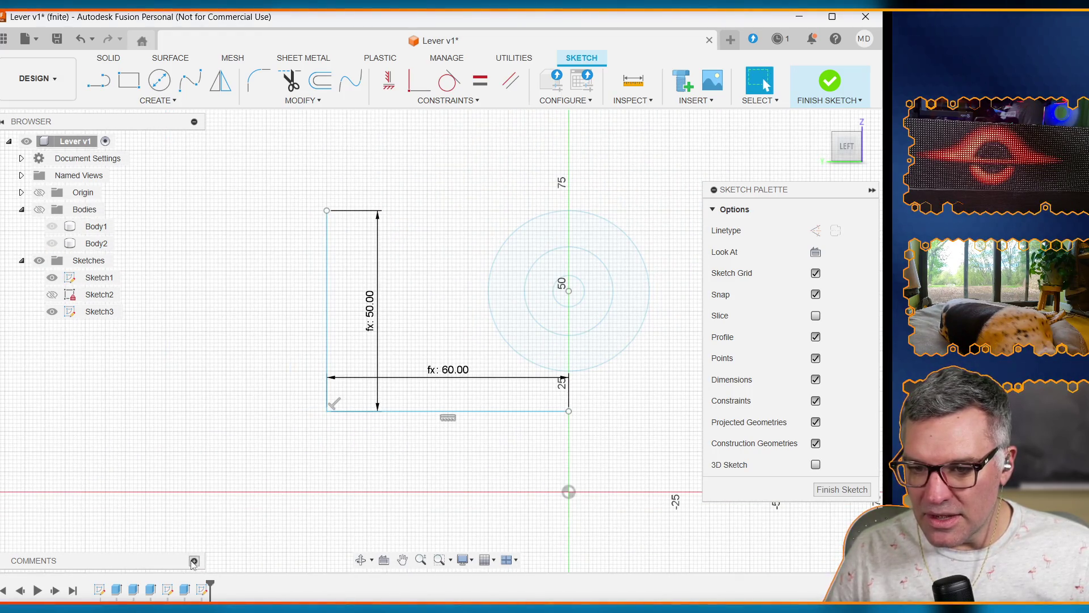
click(402, 560)
mouse_move(592, 452)
mouse_down()
mouse_move(279, 452)
mouse_move(295, 452)
mouse_up()
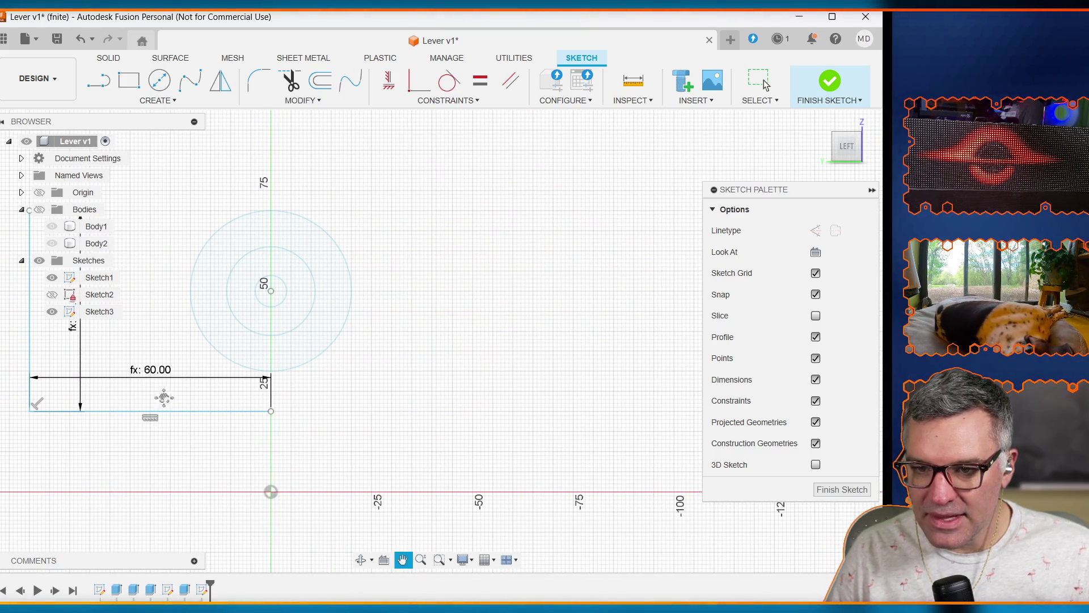
Step: Draw a second horizontal line rightward from the axis, length enclosure_depth/2 (60 mm)
key(l)
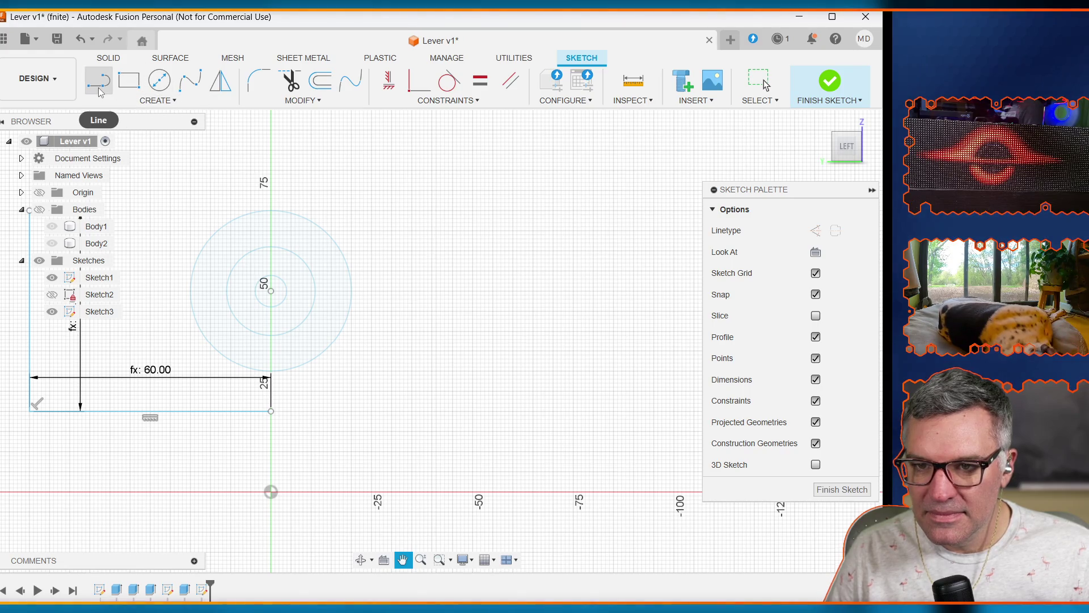
click(271, 411)
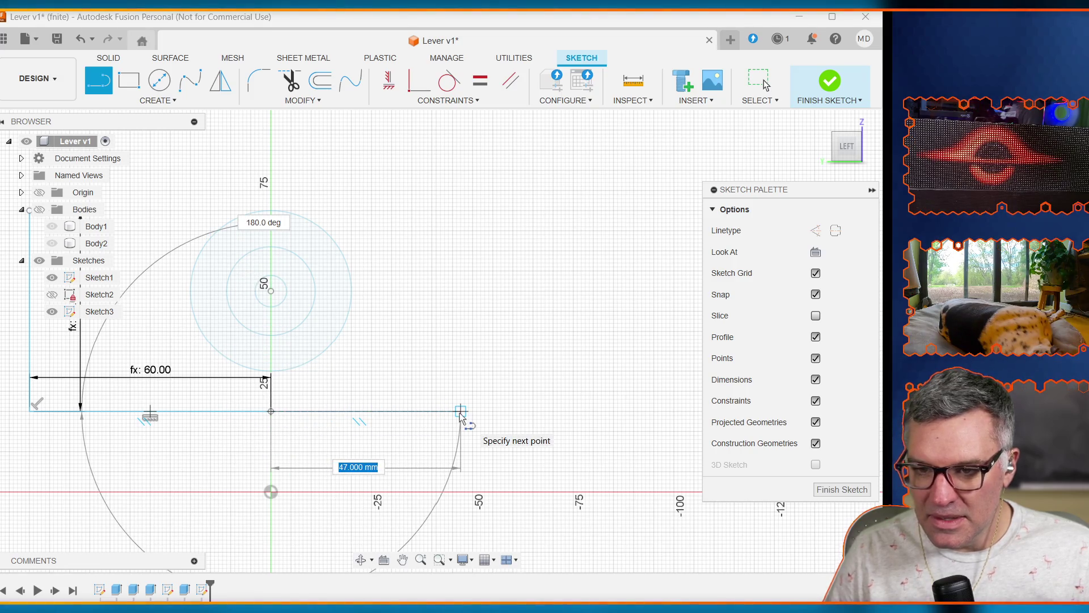
text(enclo)
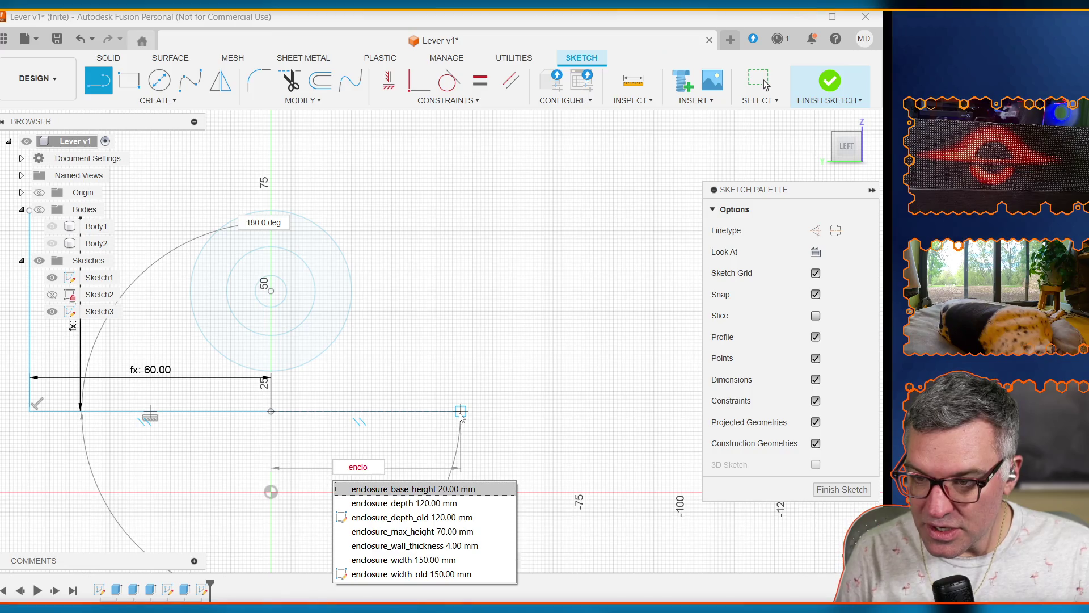
key(Down)
key(Return)
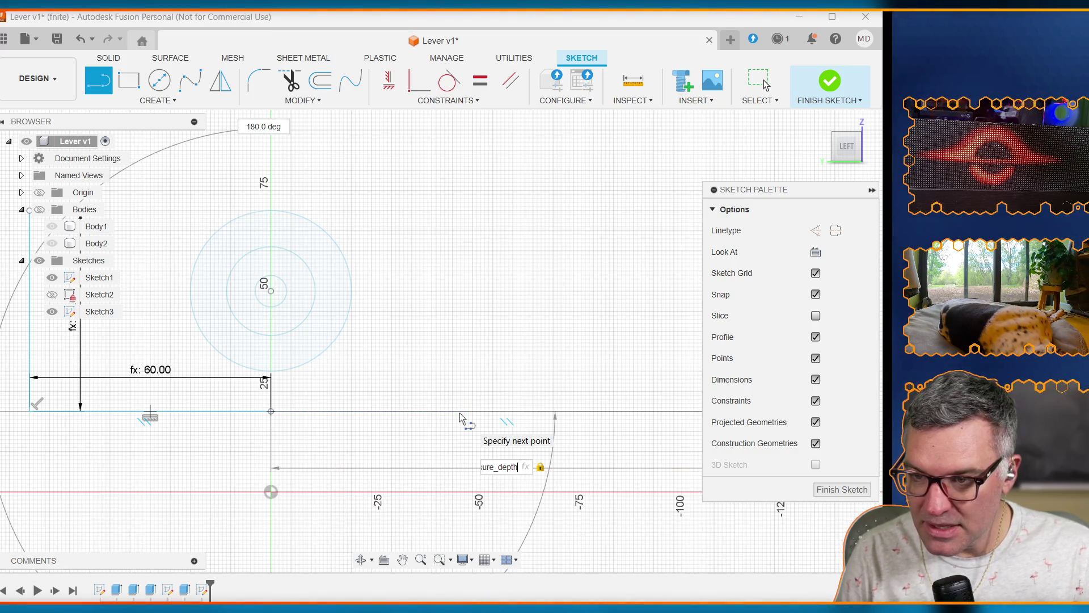
text(/2)
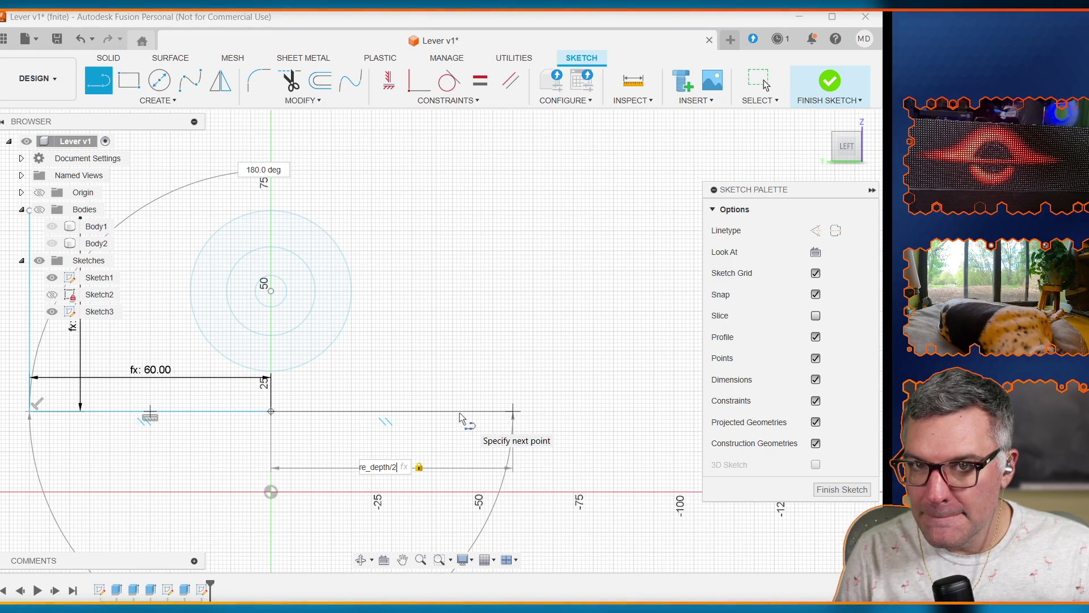
key(Return)
key(Escape)
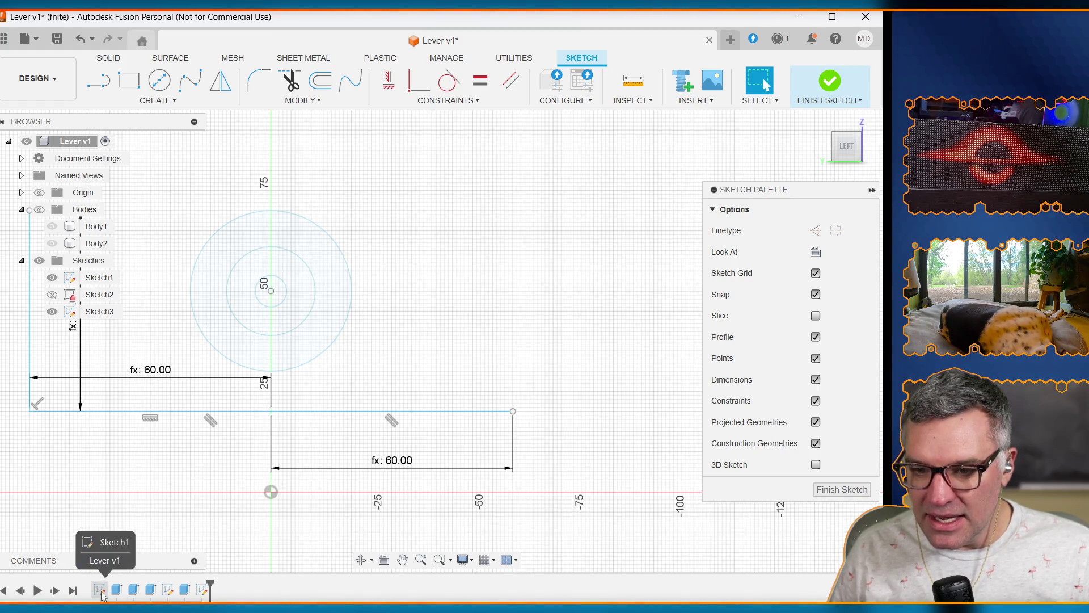
Step: Draw a sloped line from the right line's far end to the vertical line's top
click(101, 91)
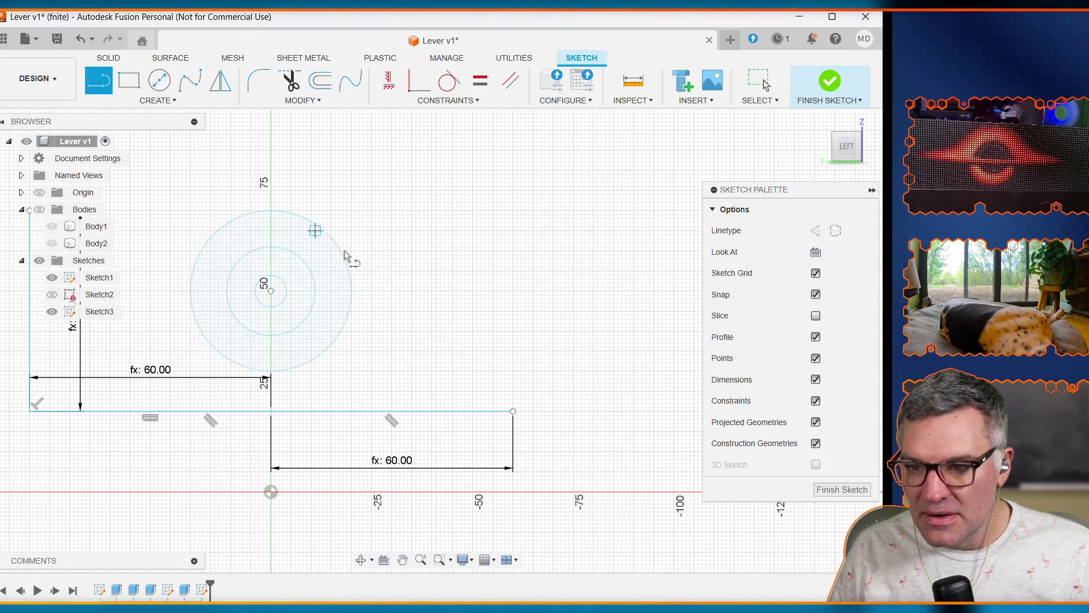
click(513, 411)
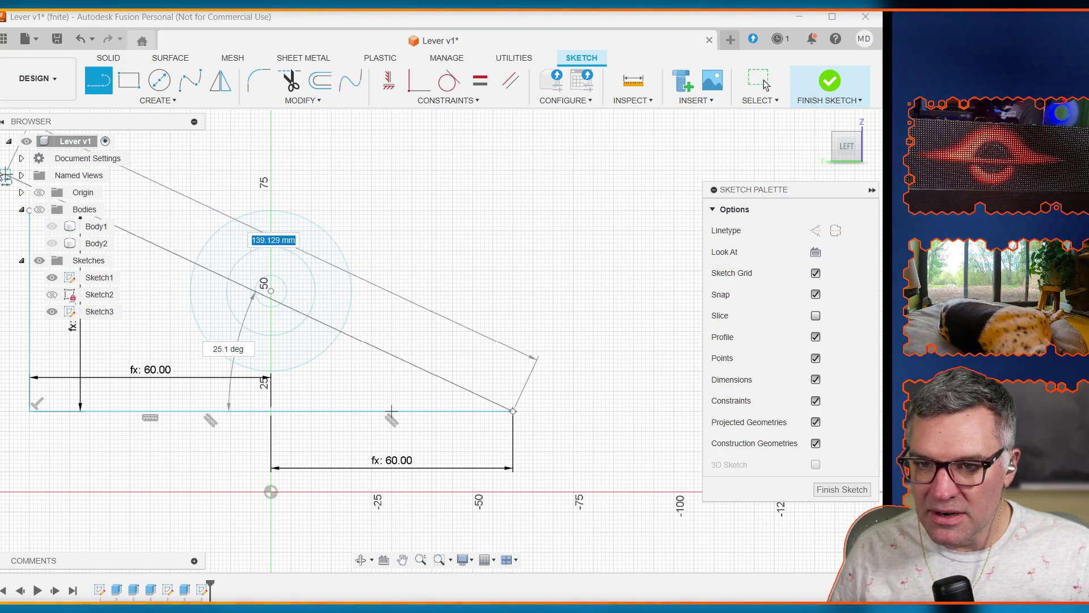
scroll(142, 199, down, 3)
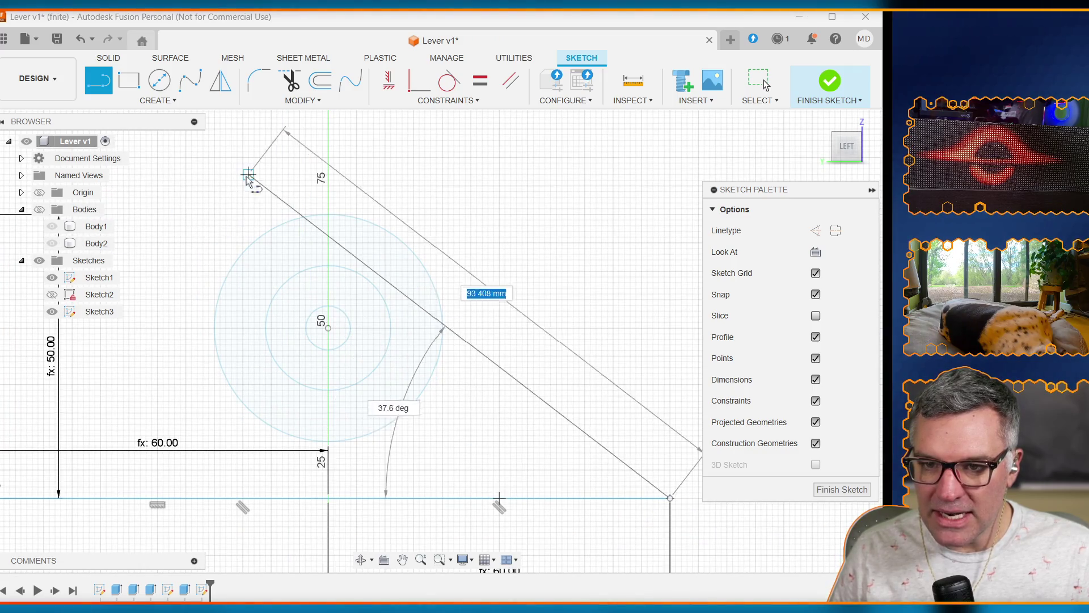
scroll(73, 408, down, 2)
scroll(74, 413, up, 3)
scroll(73, 410, up, 5)
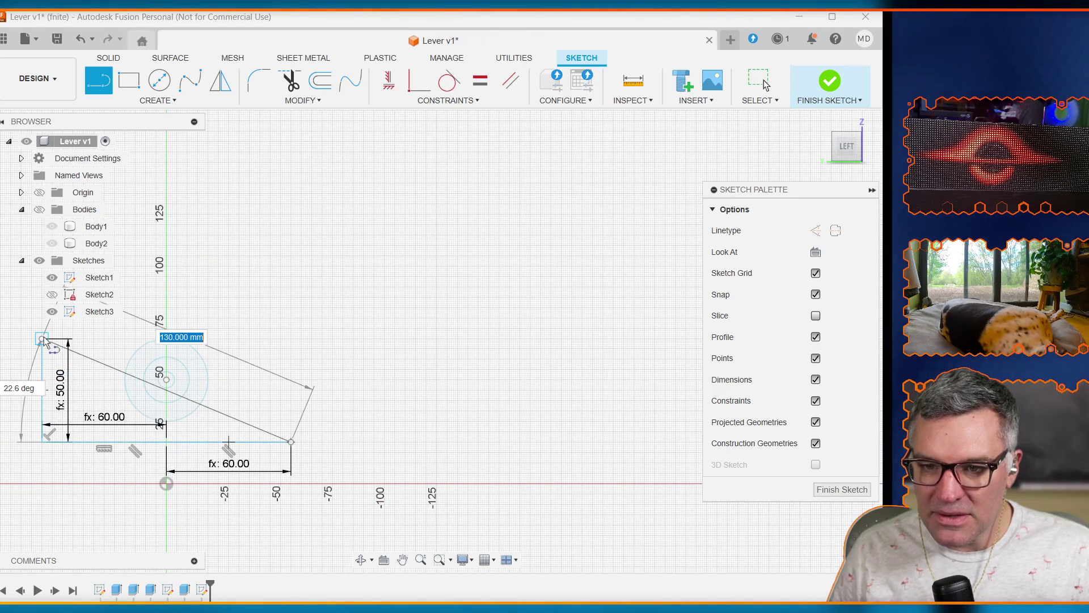
click(42, 339)
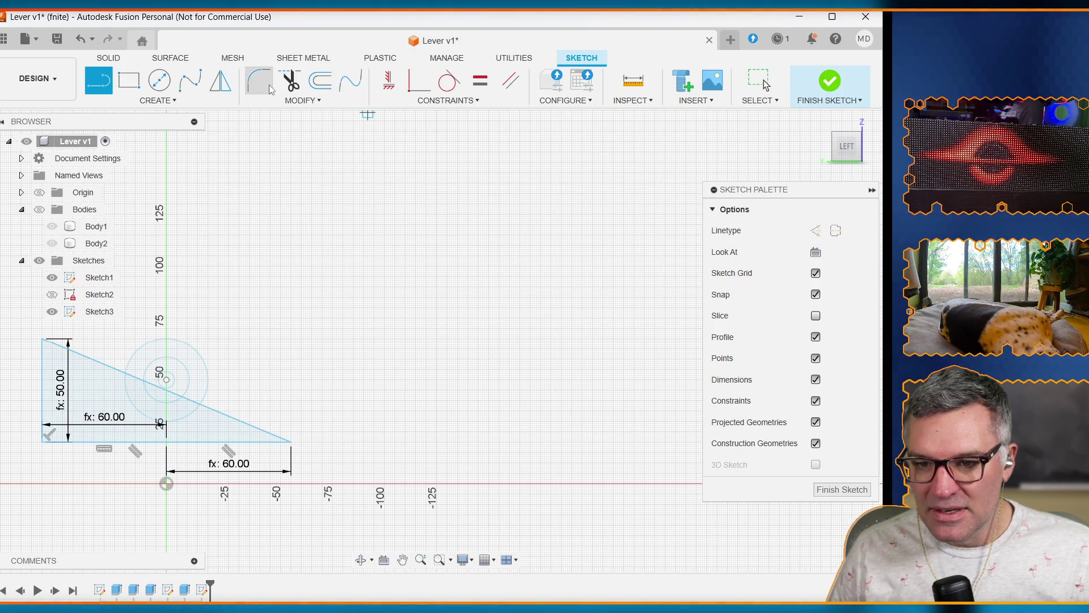
Step: Change the enclosure_max_height expression to 100 mm in the Parameters dialog
click(319, 100)
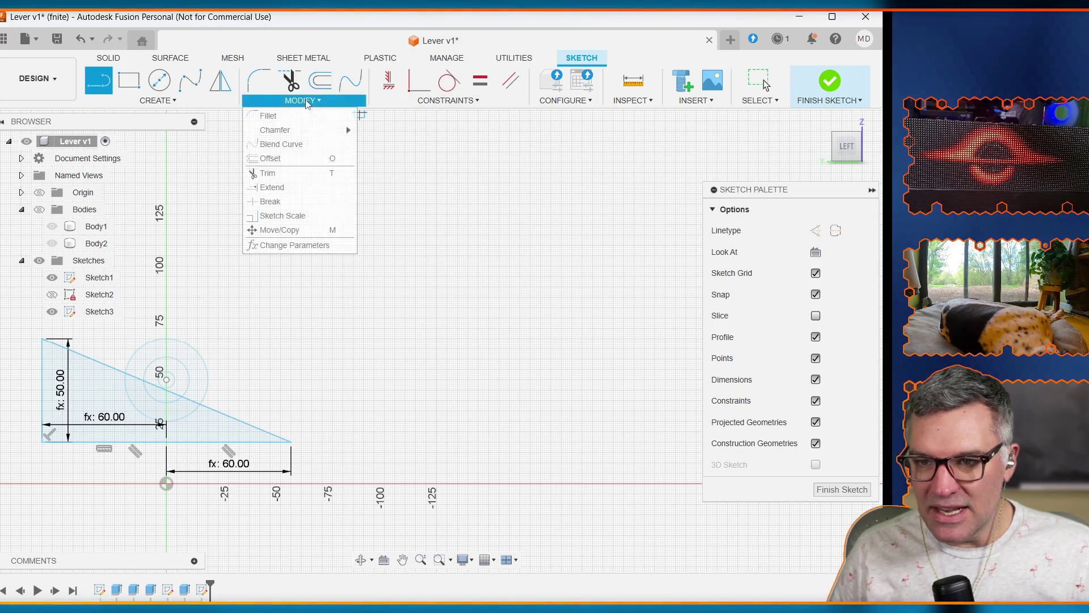
click(290, 245)
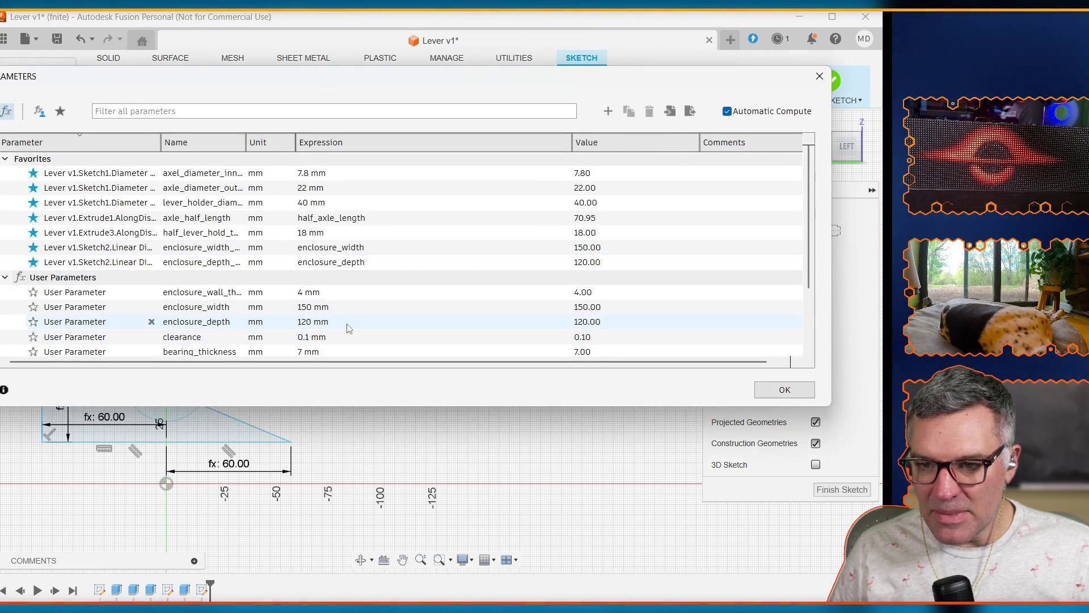
scroll(347, 328, down, 3)
click(346, 319)
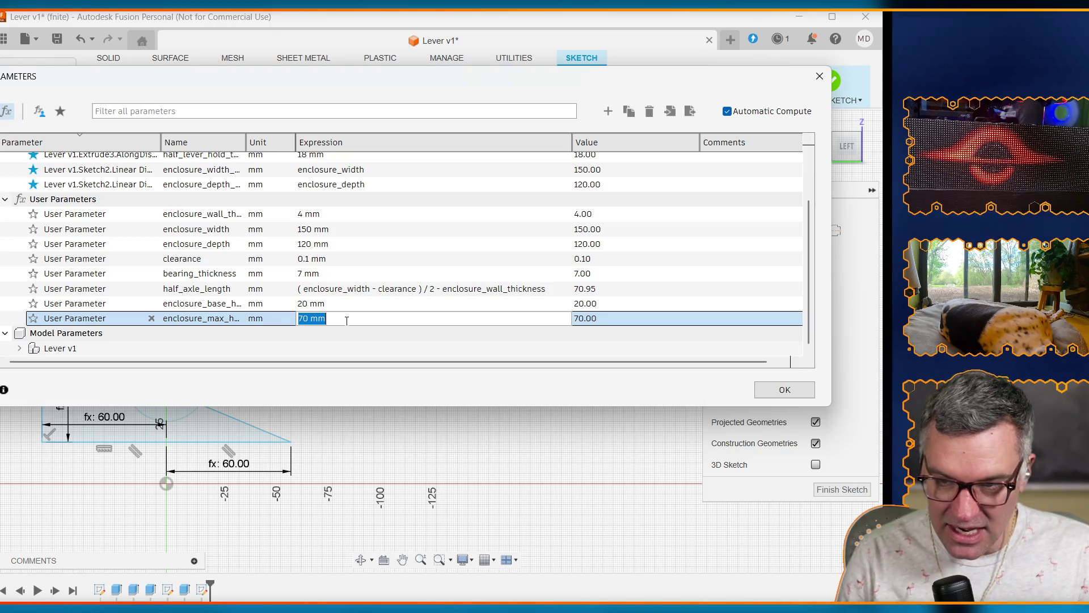
text(100)
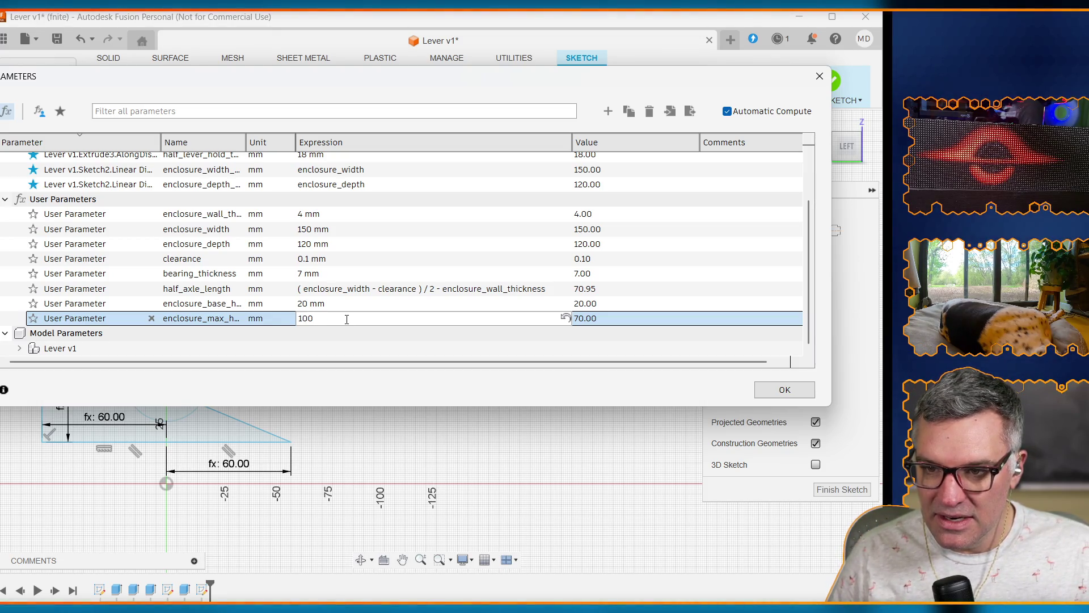
key(Return)
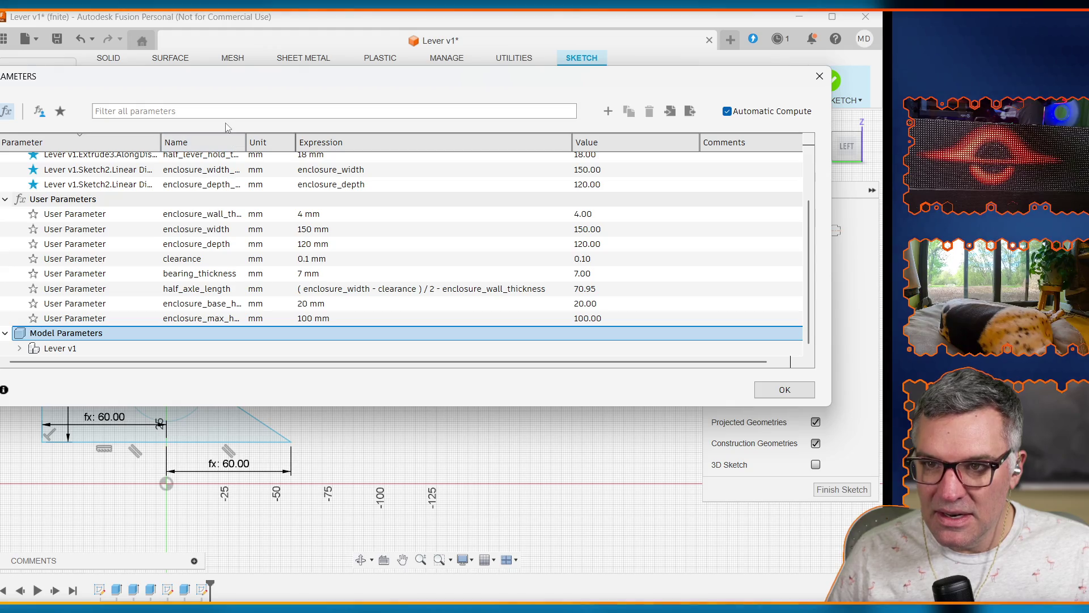
mouse_move(221, 83)
mouse_down()
mouse_move(375, 94)
mouse_move(600, 177)
mouse_move(583, 223)
mouse_up()
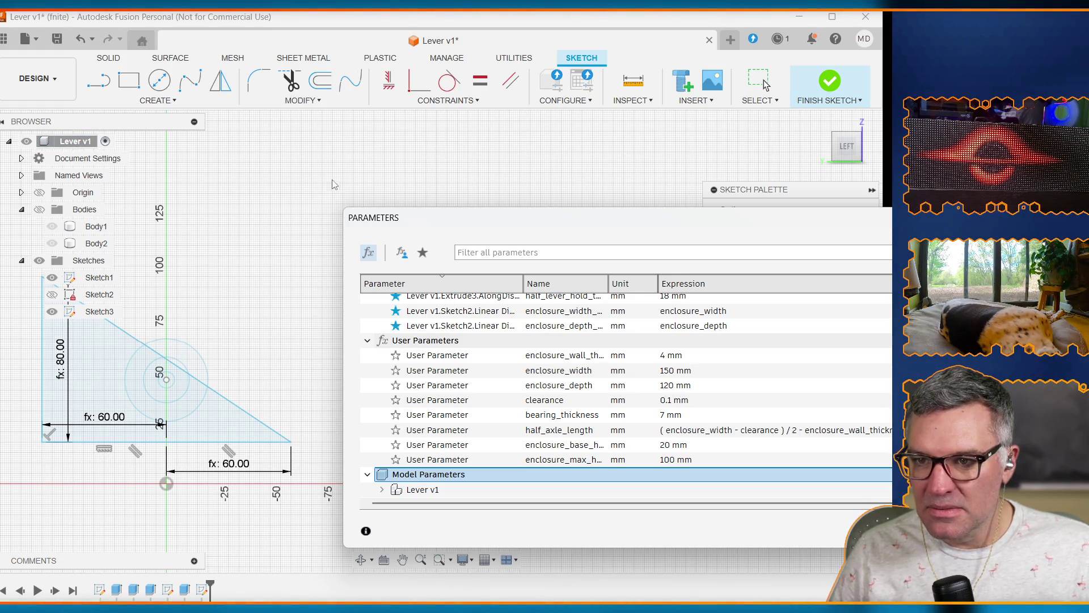
click(157, 101)
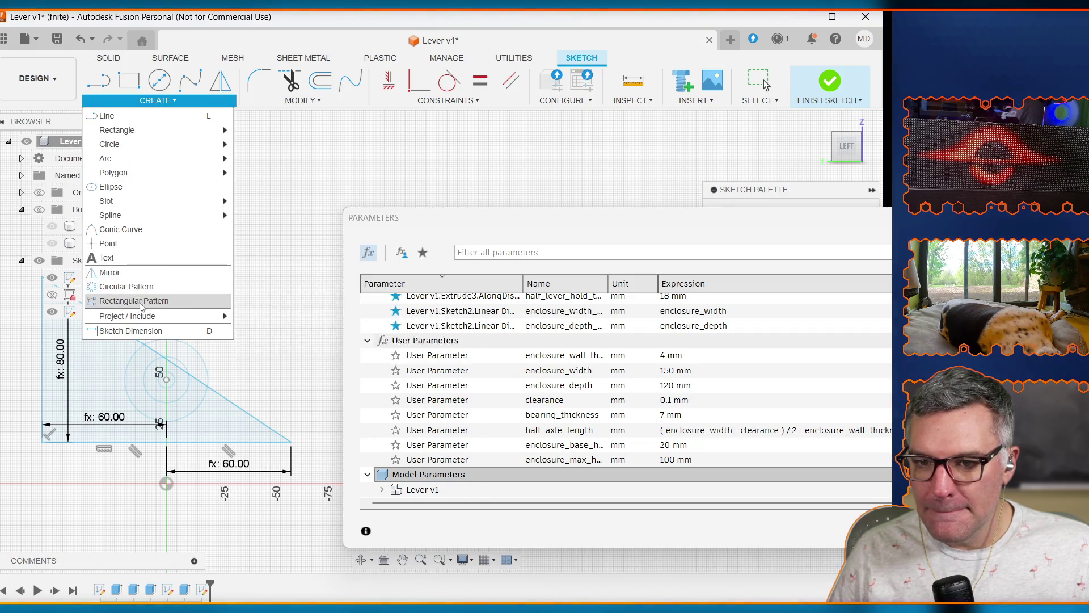
Step: Place a sketch point at the origin below the triangle
click(133, 331)
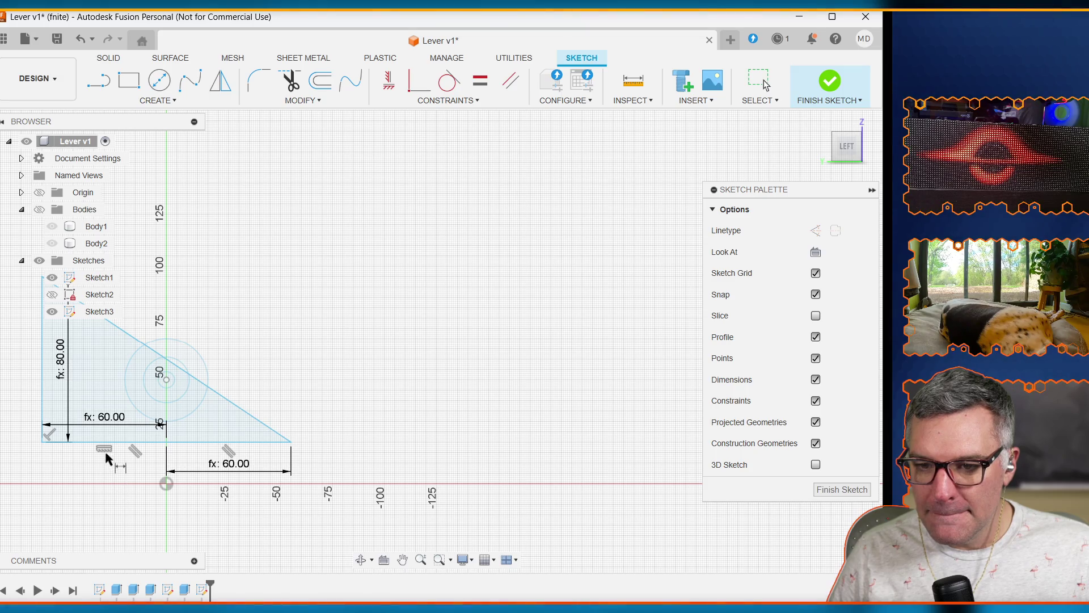
key(Escape)
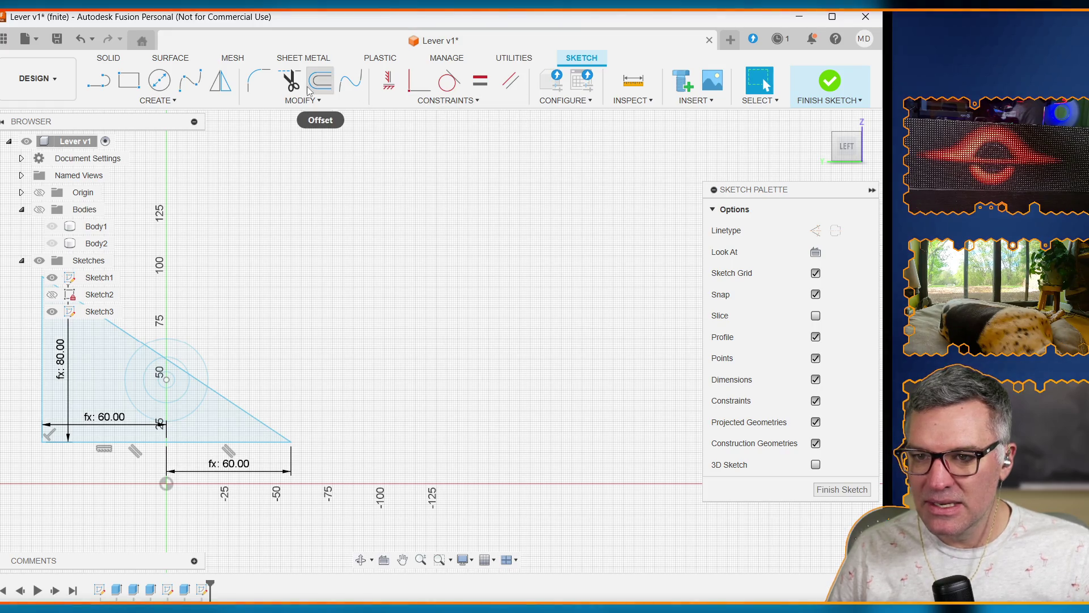
click(447, 101)
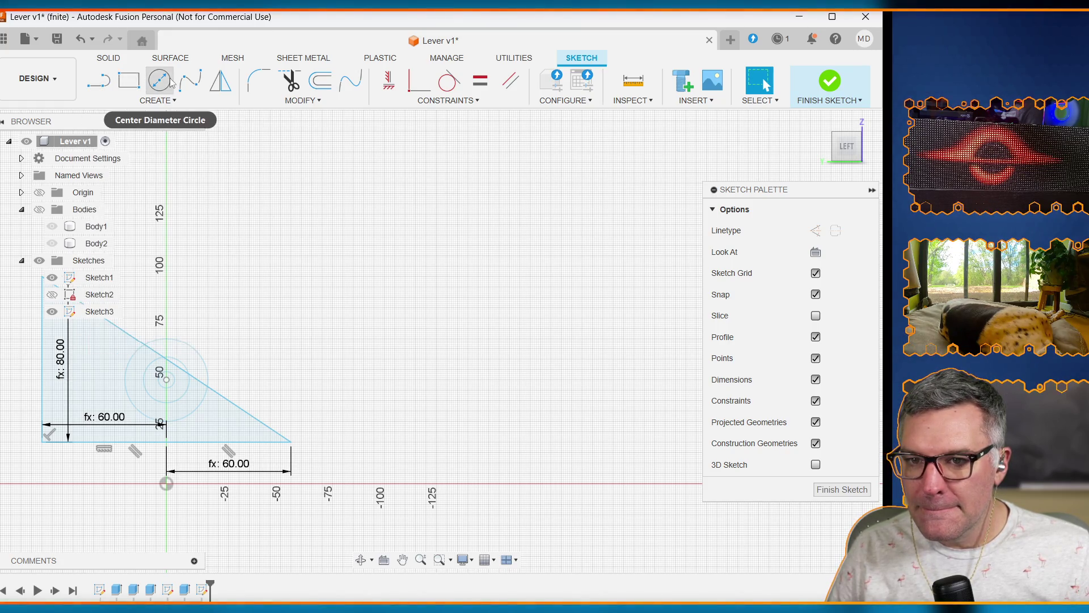
click(158, 100)
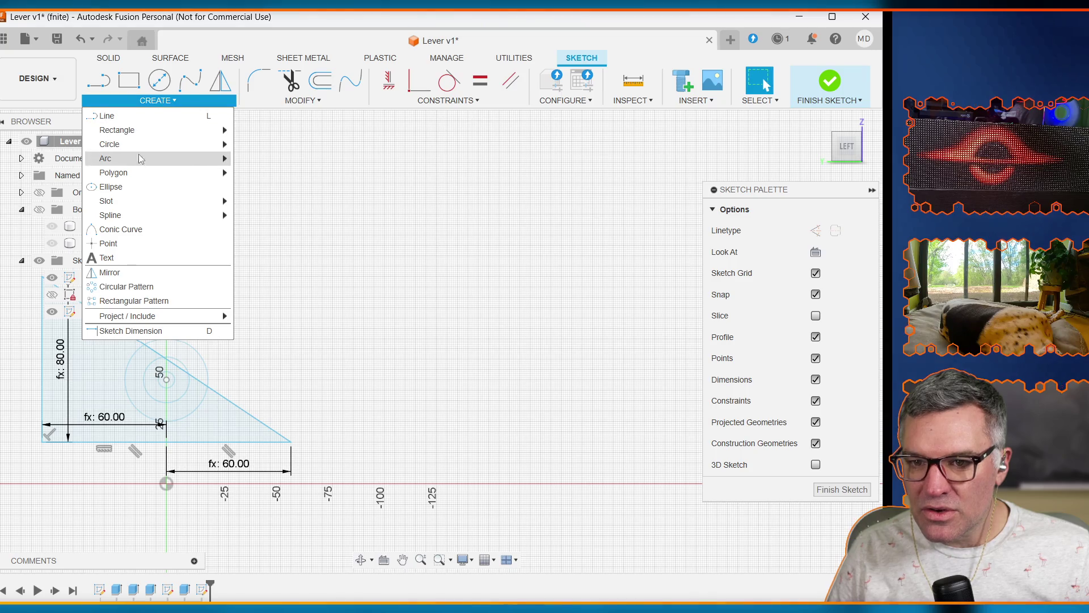
click(122, 243)
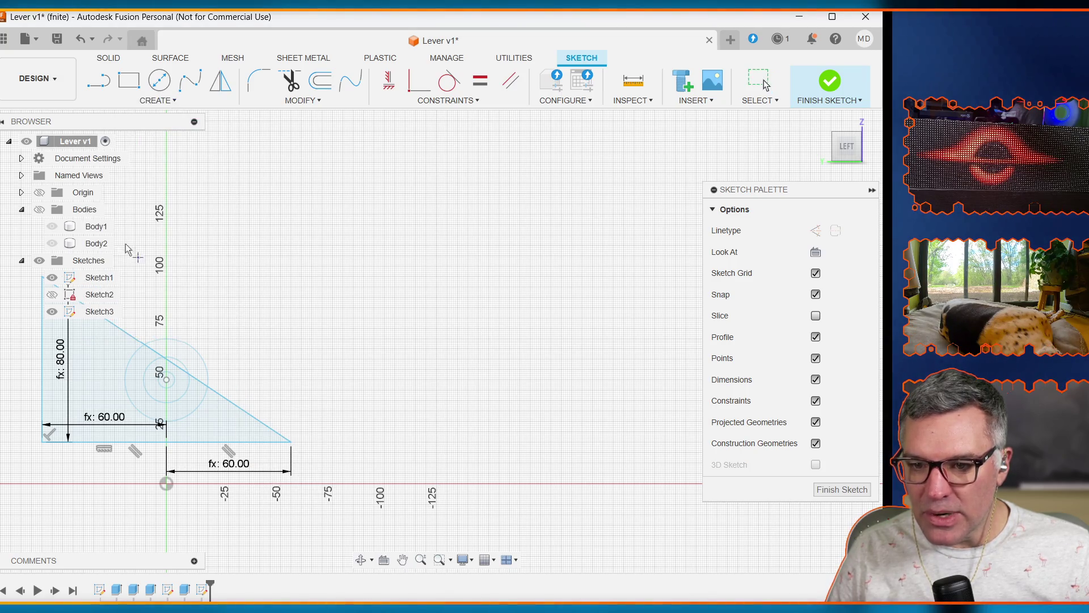
click(166, 483)
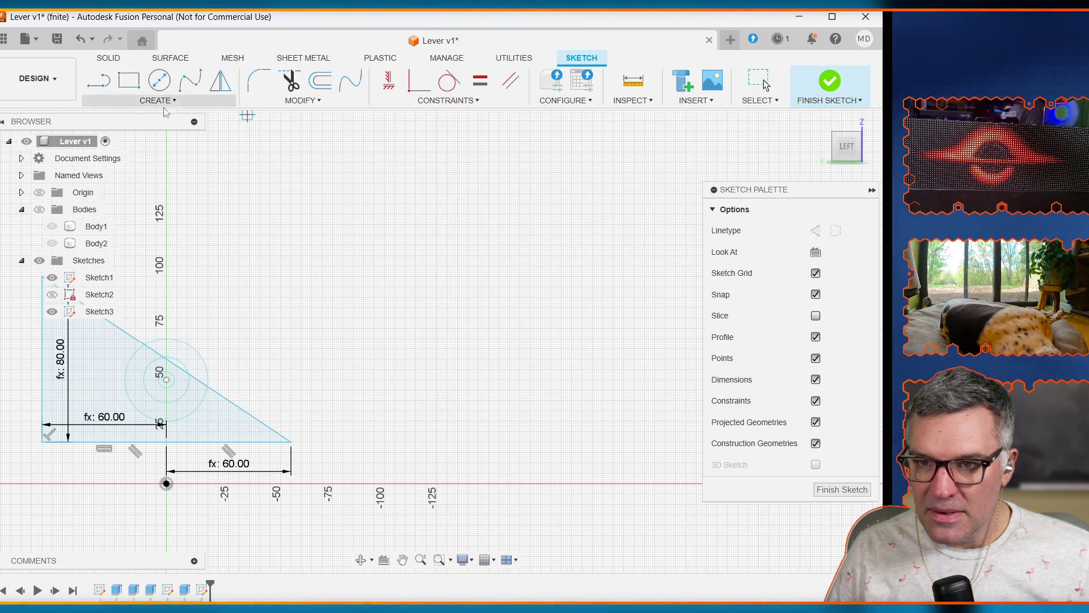
click(157, 101)
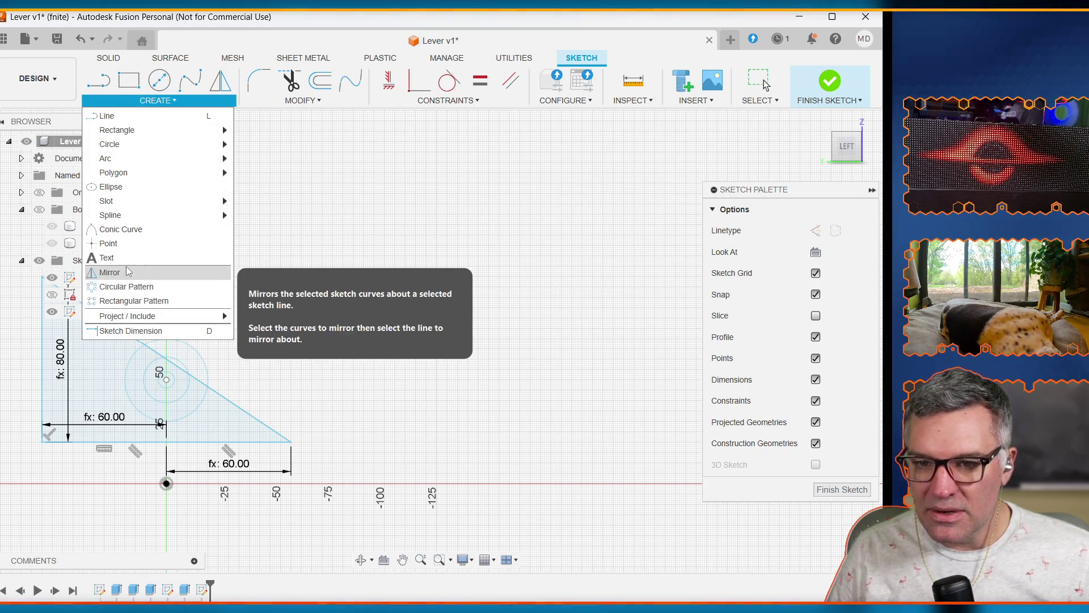
Step: Dimension the triangle's bottom edge to the origin point as enclosure_base_height (20 mm)
click(146, 333)
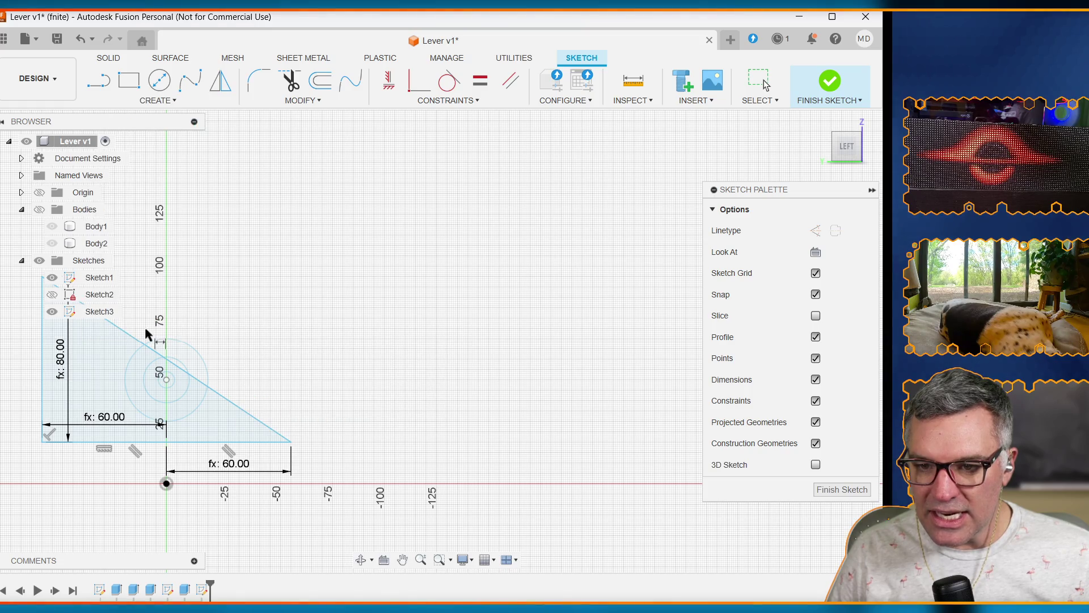
click(152, 442)
click(166, 484)
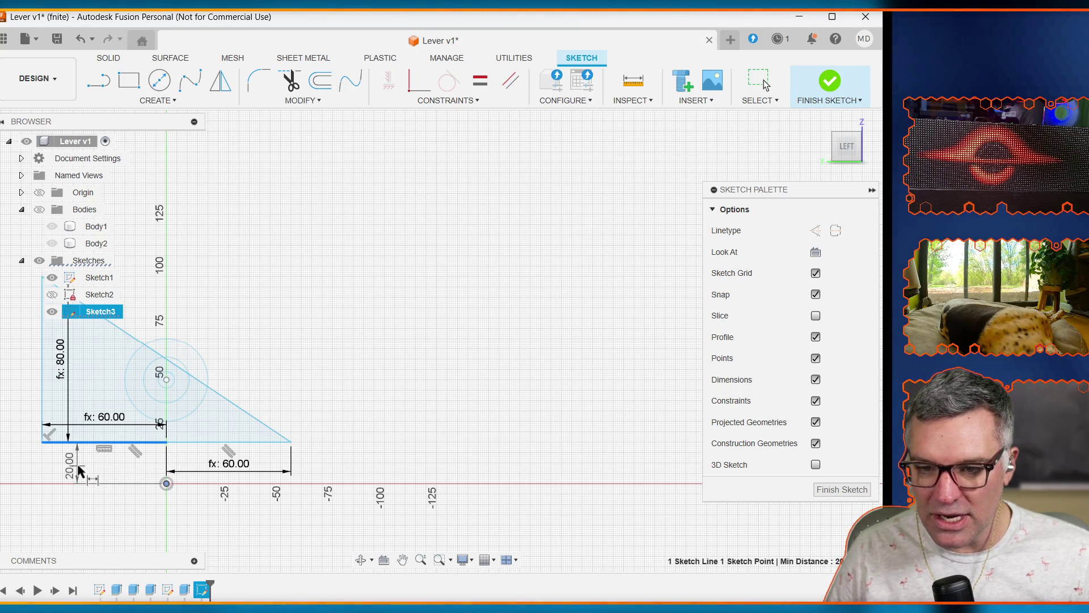
click(80, 464)
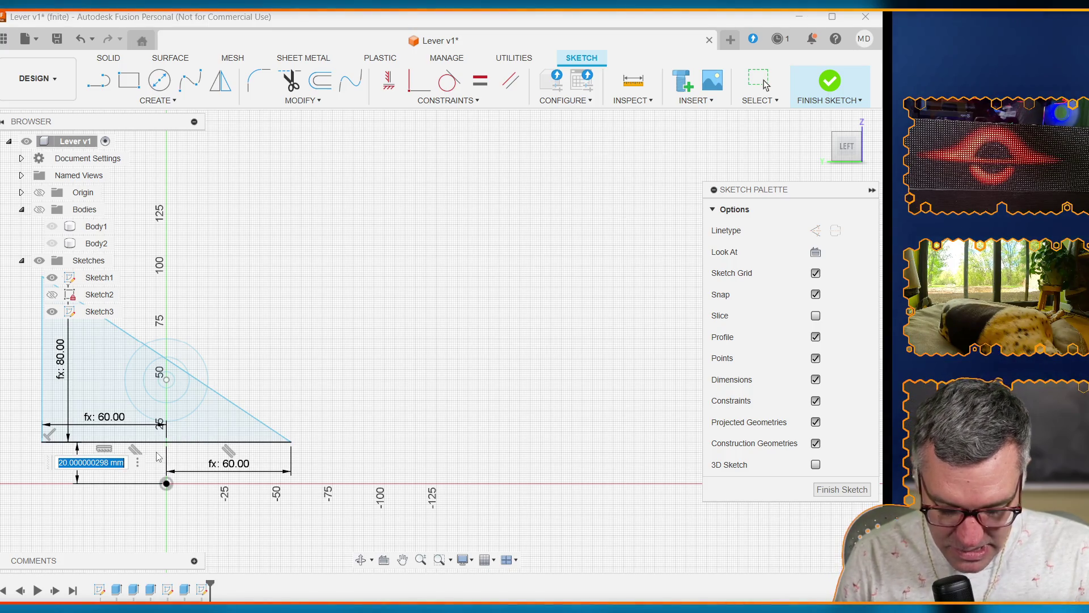
text(base)
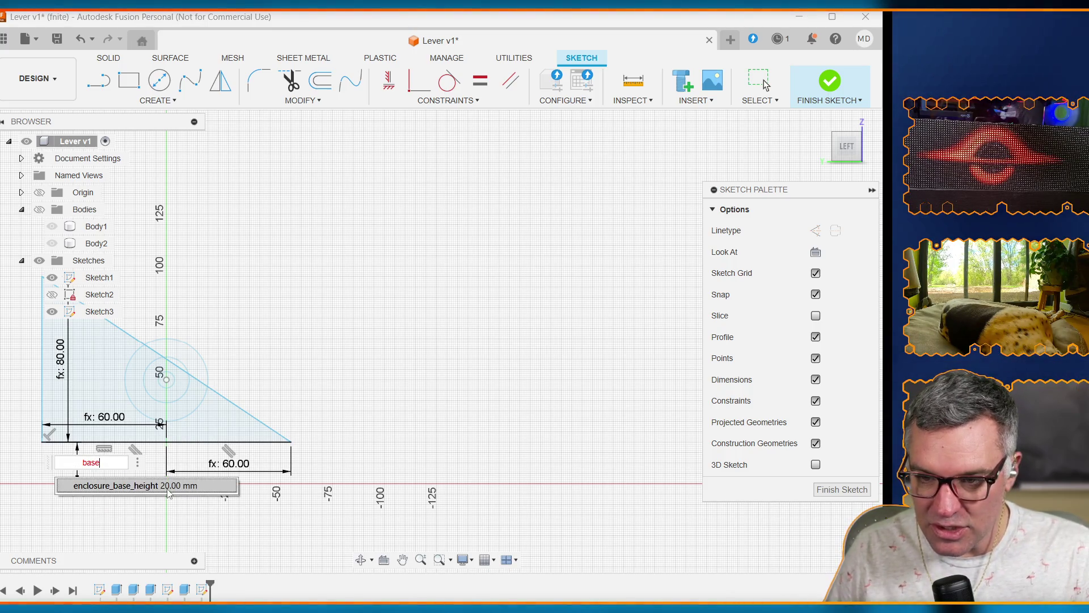
key(Tab)
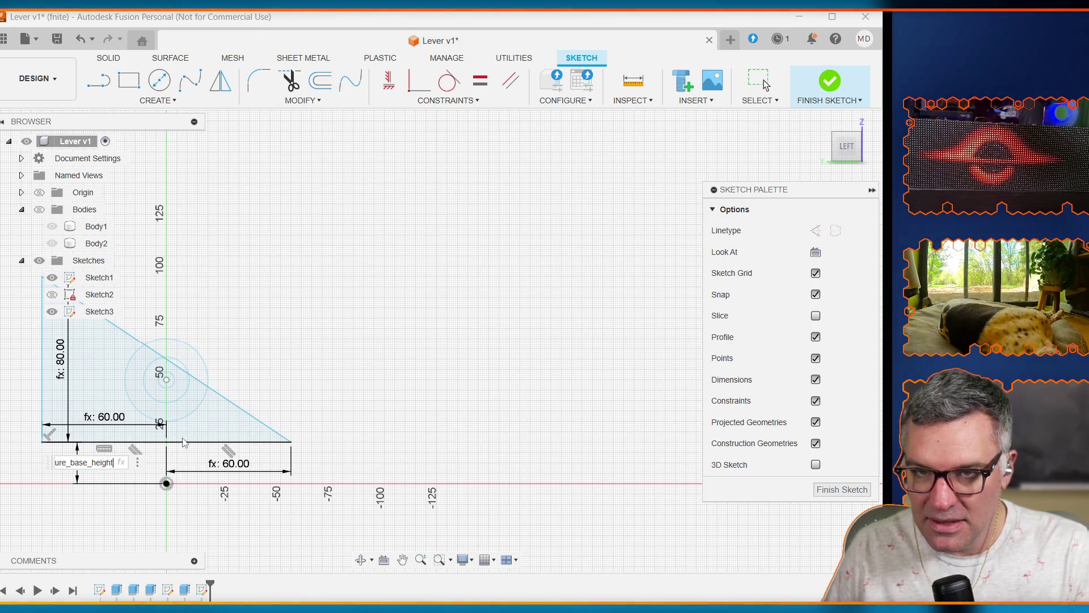
key(Return)
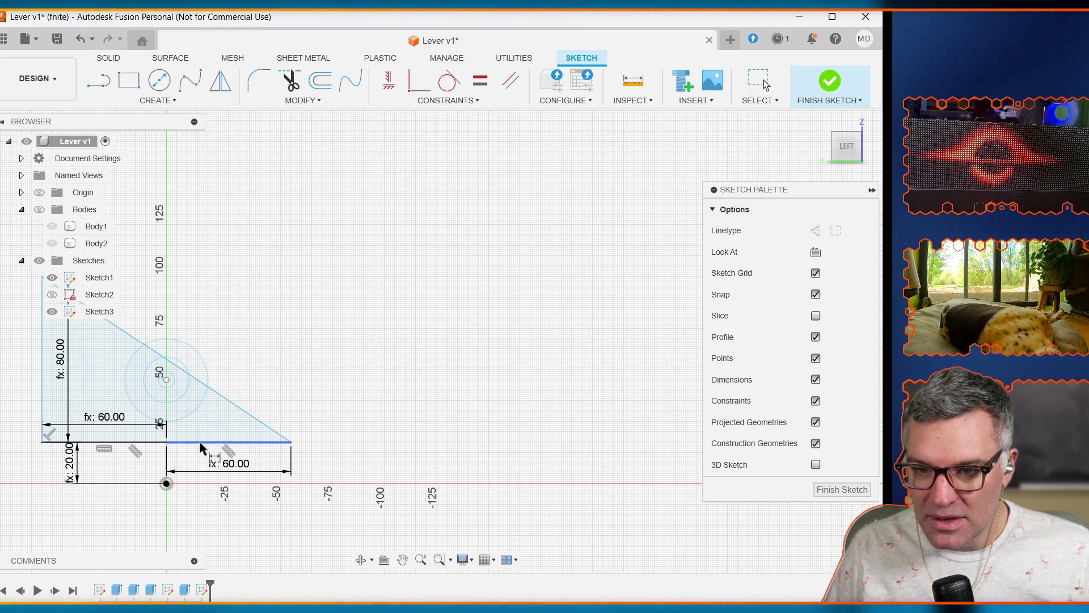
Step: Attempt a second height dimension on the right bottom edge and decline it as over-constraining
click(190, 443)
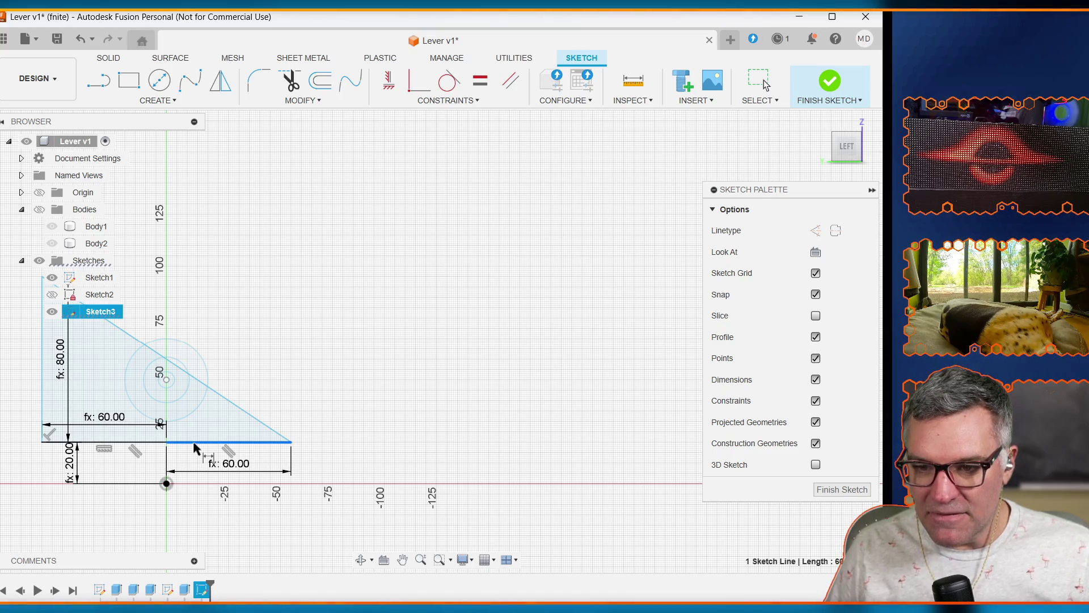
click(166, 483)
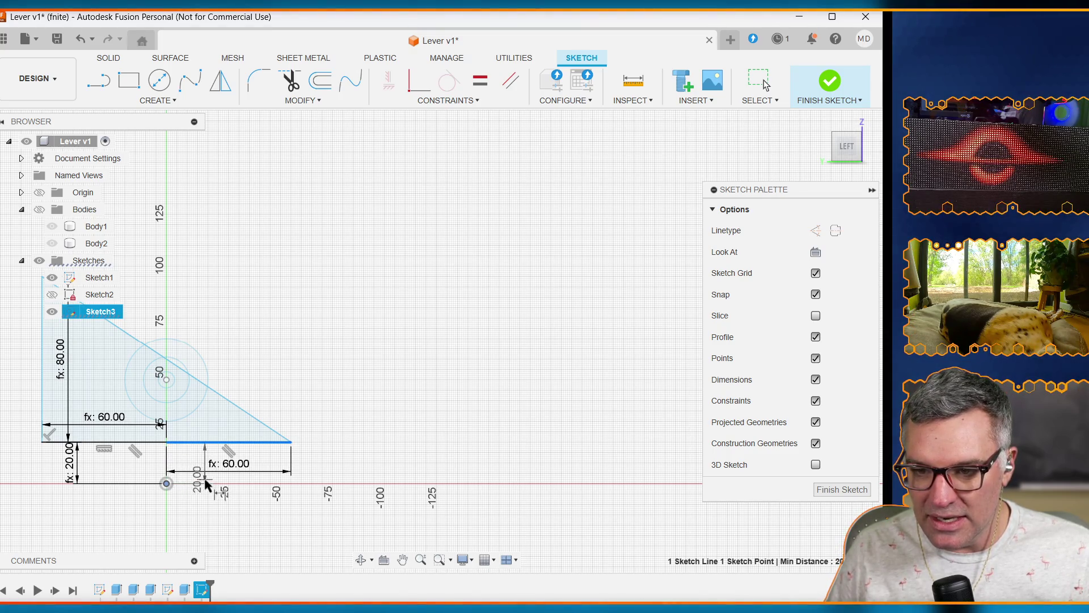
click(202, 464)
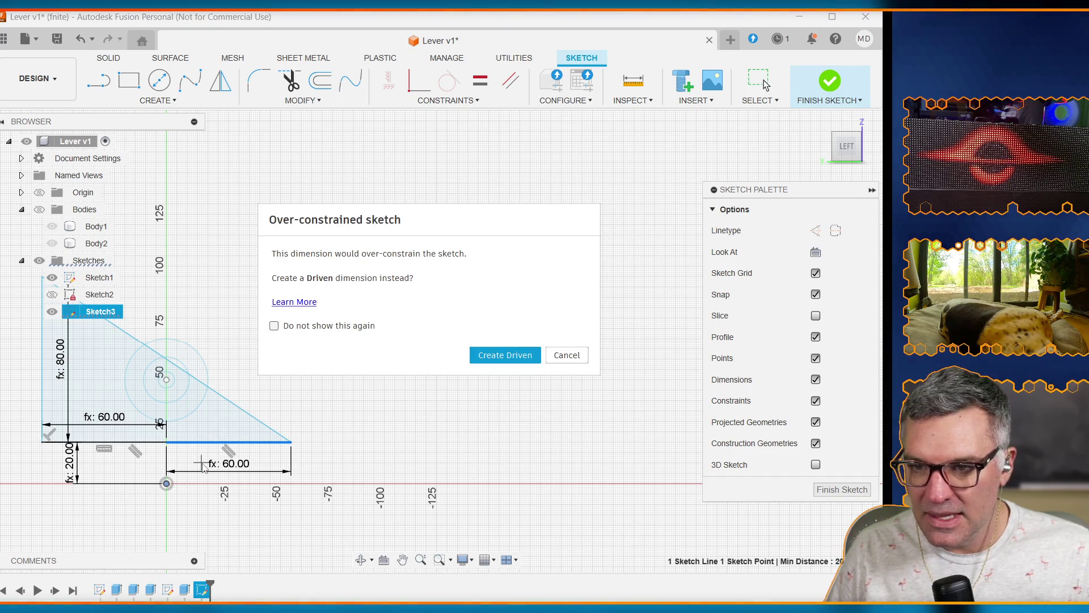
click(567, 356)
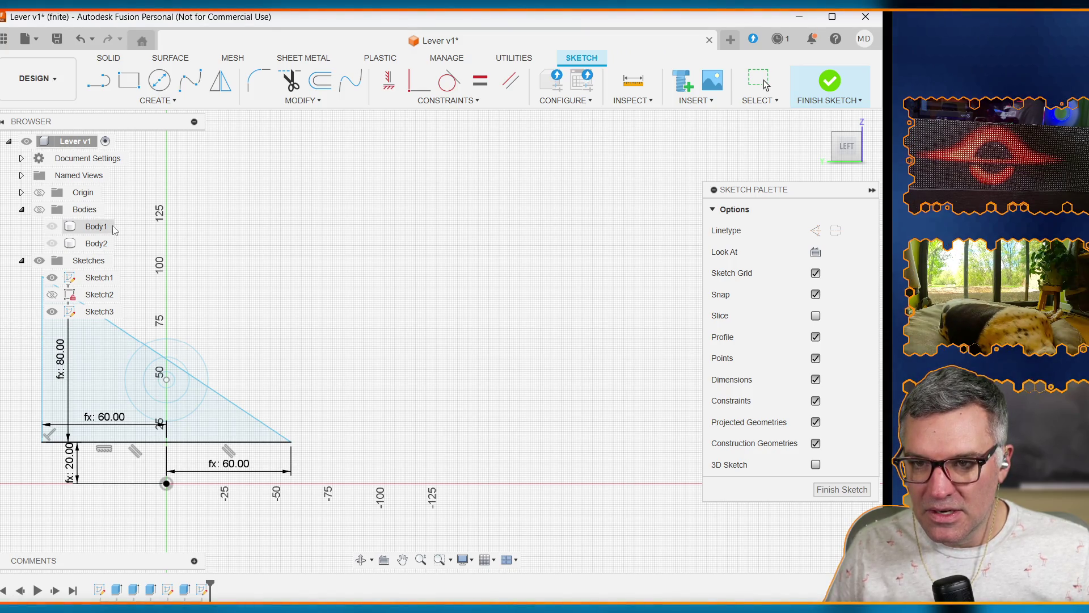
Step: Change enclosure_base_height to 30 mm in the Parameters table
click(311, 102)
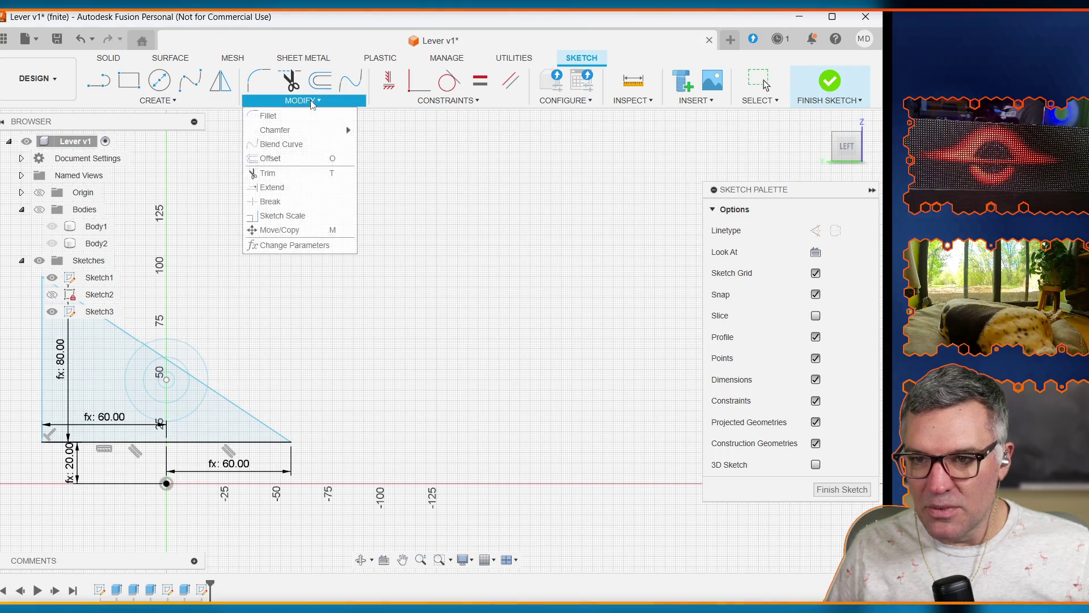
click(292, 244)
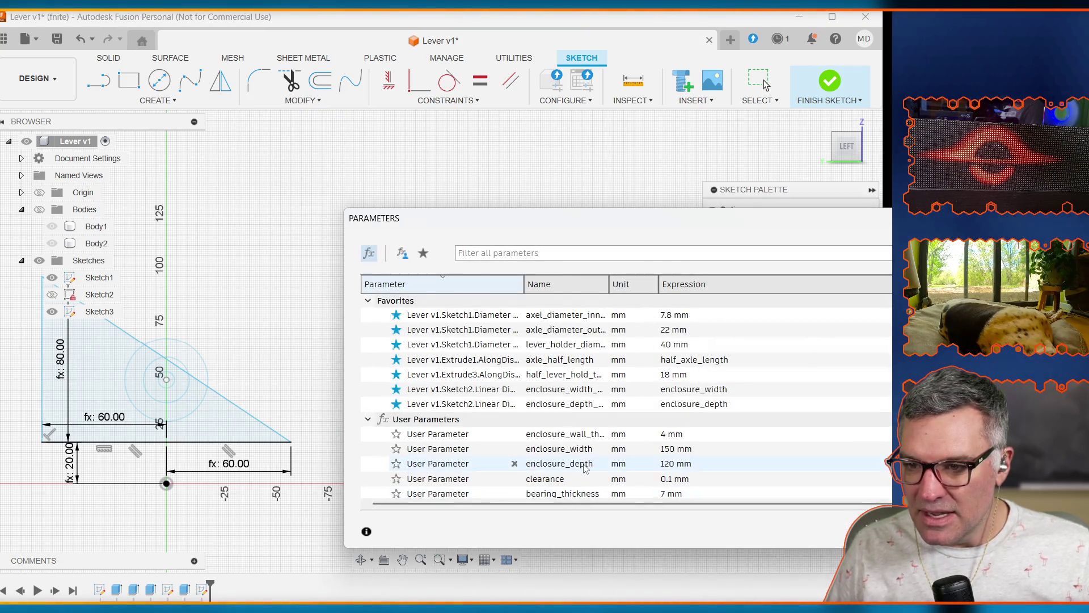
scroll(546, 480, down, 2)
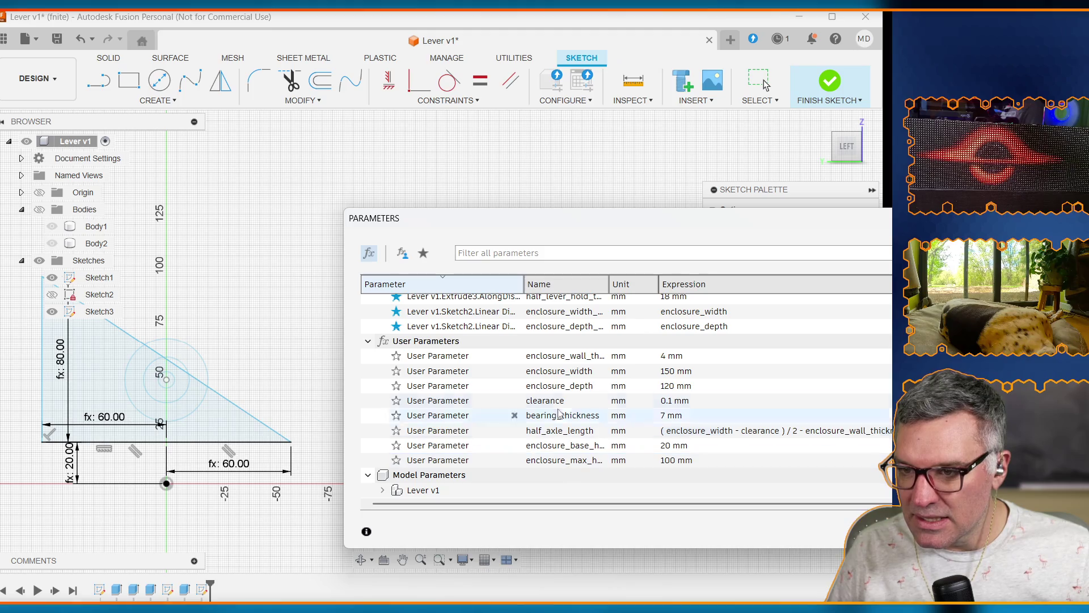
drag(611, 286, 647, 287)
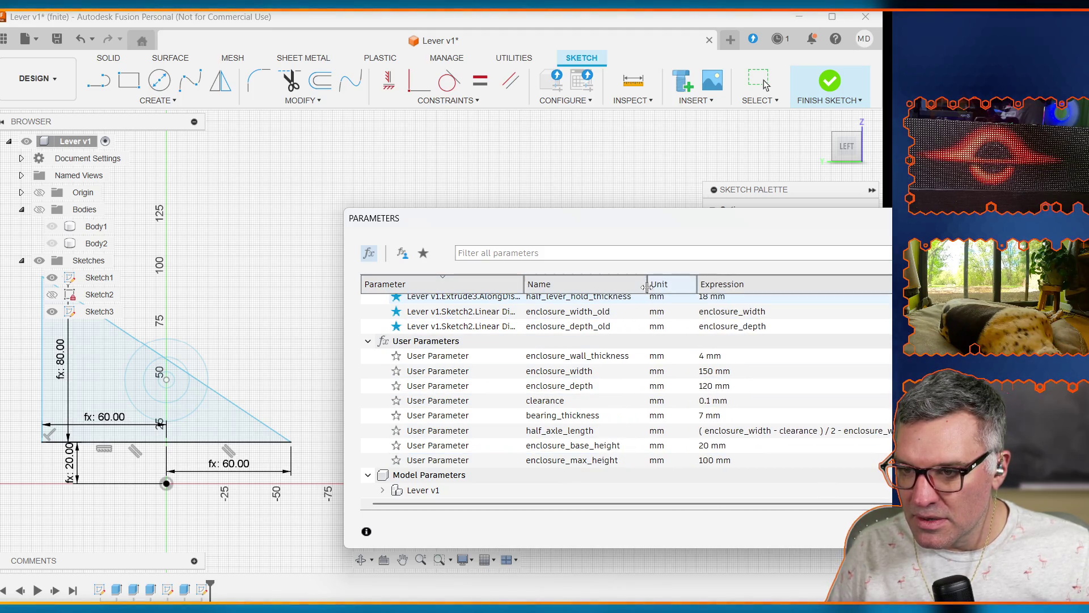
click(595, 446)
click(707, 445)
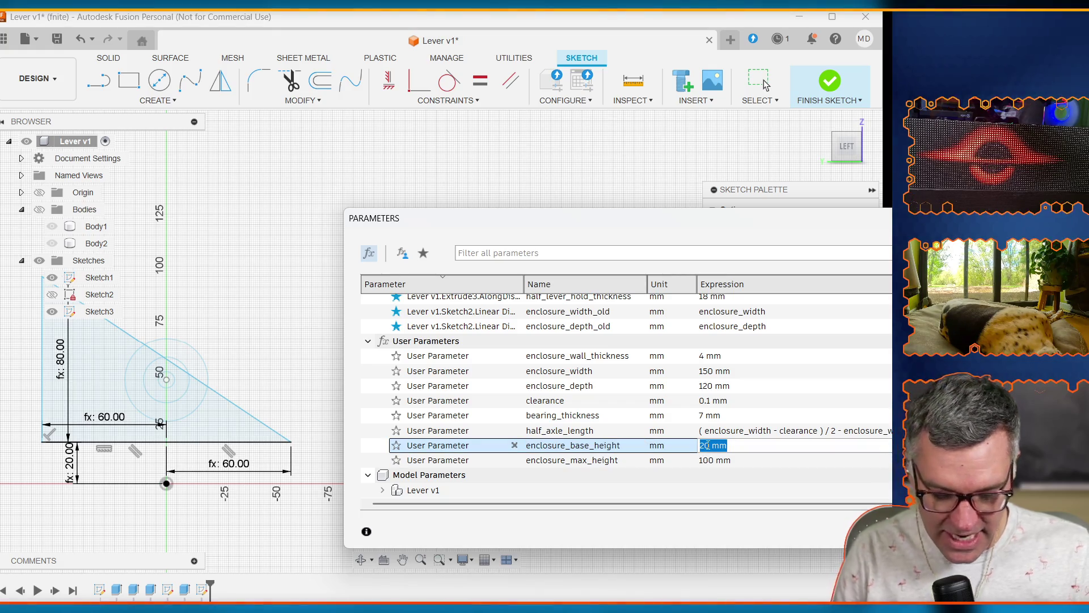
text(30)
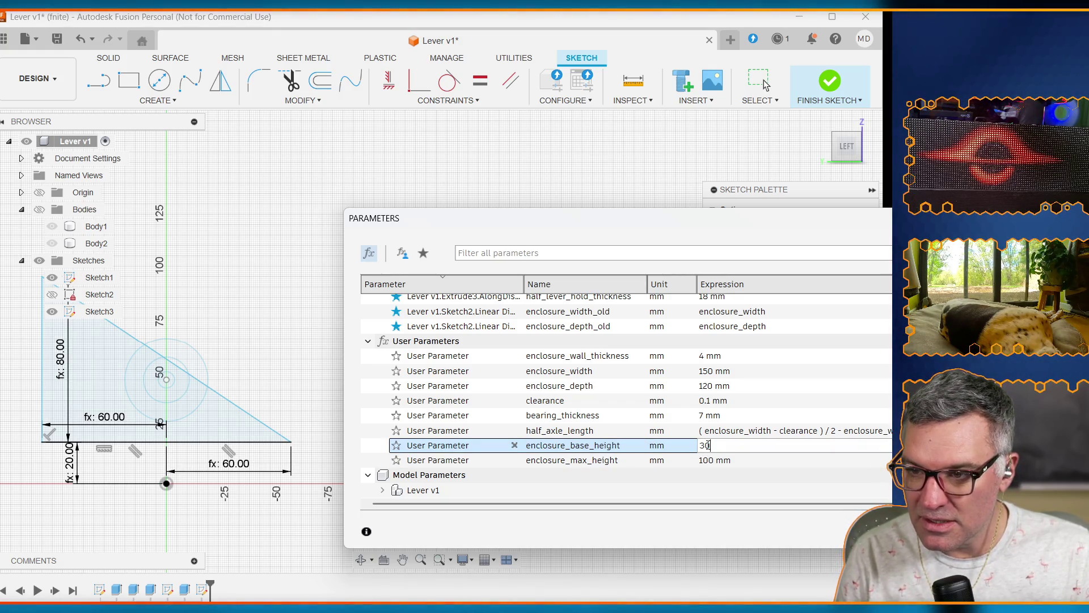
key(Return)
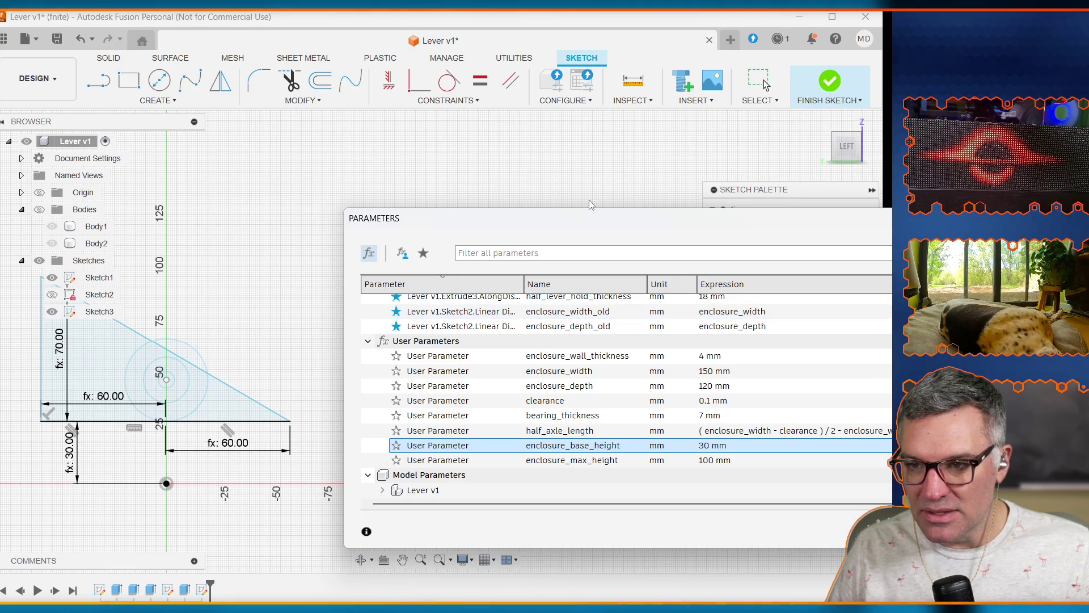
Step: Set enclosure_base_height back to 20 mm and move the Parameters window aside
mouse_move(543, 220)
mouse_down()
mouse_move(313, 175)
mouse_move(290, 187)
mouse_up()
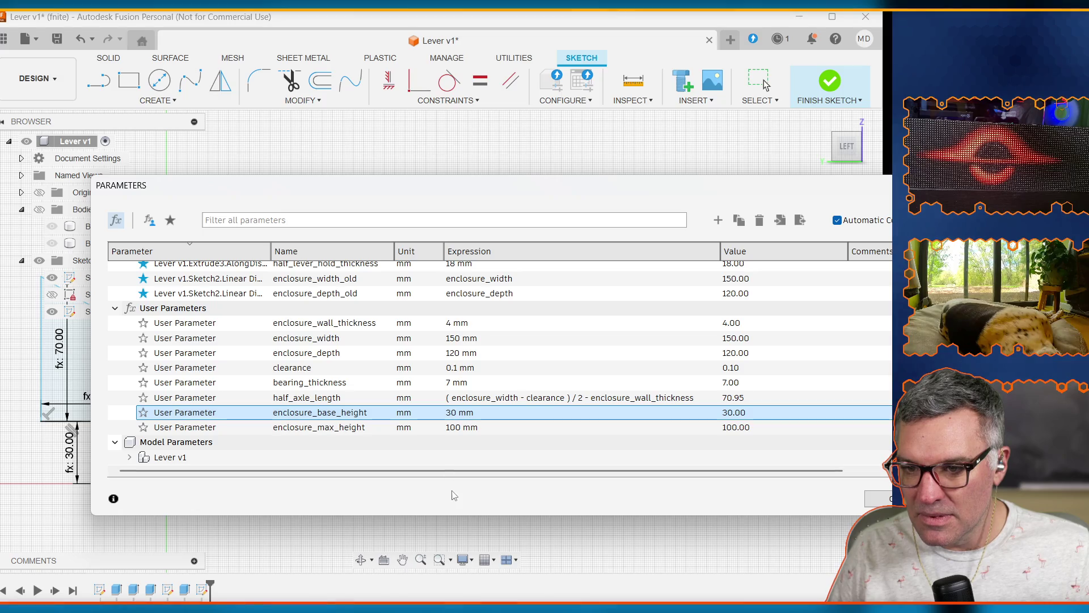
click(460, 456)
click(456, 413)
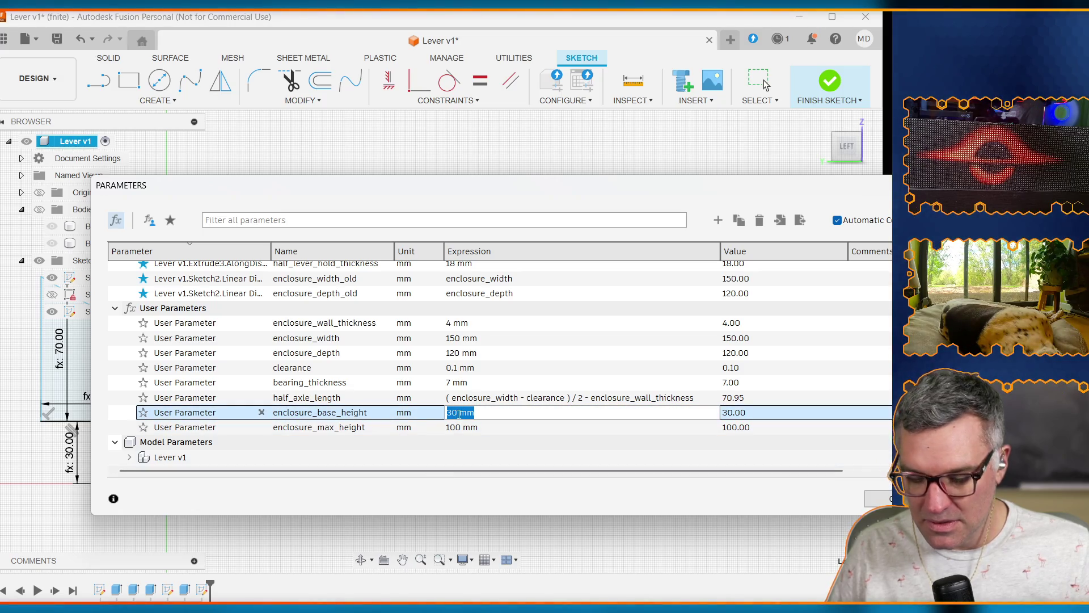
text(20 mm)
key(Return)
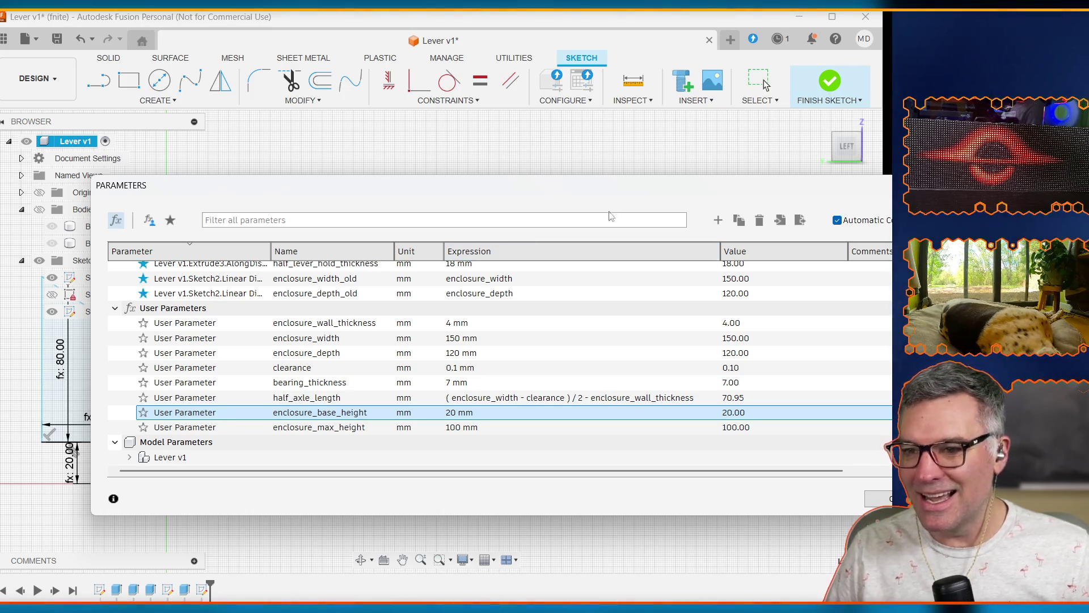
drag(607, 196, 471, 172)
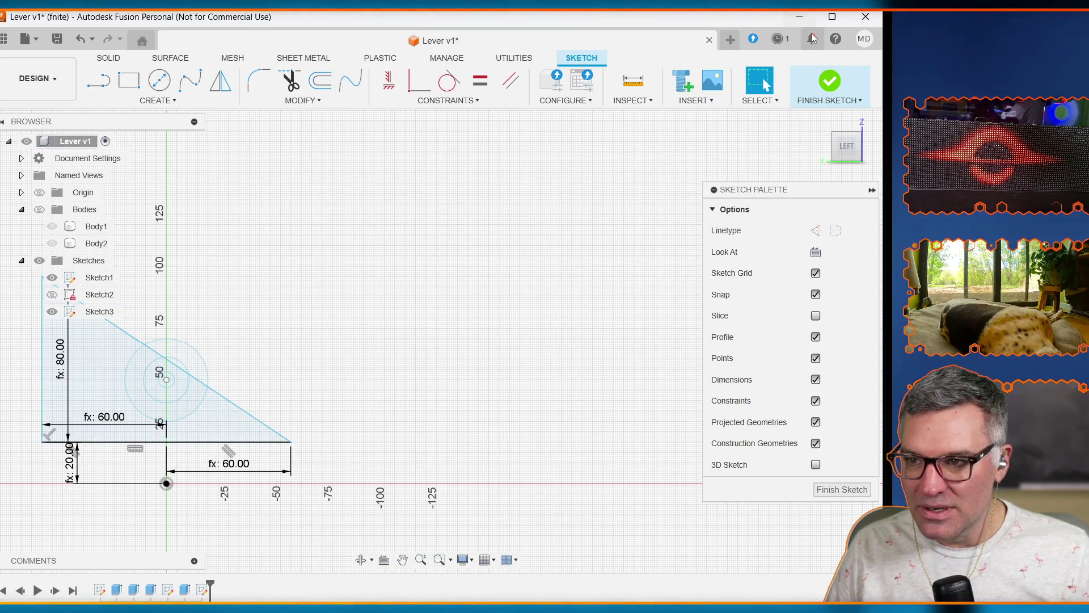
Step: Finish Sketch3, show Body1 and Body2 in 3D view, and select the triangular profile
click(828, 91)
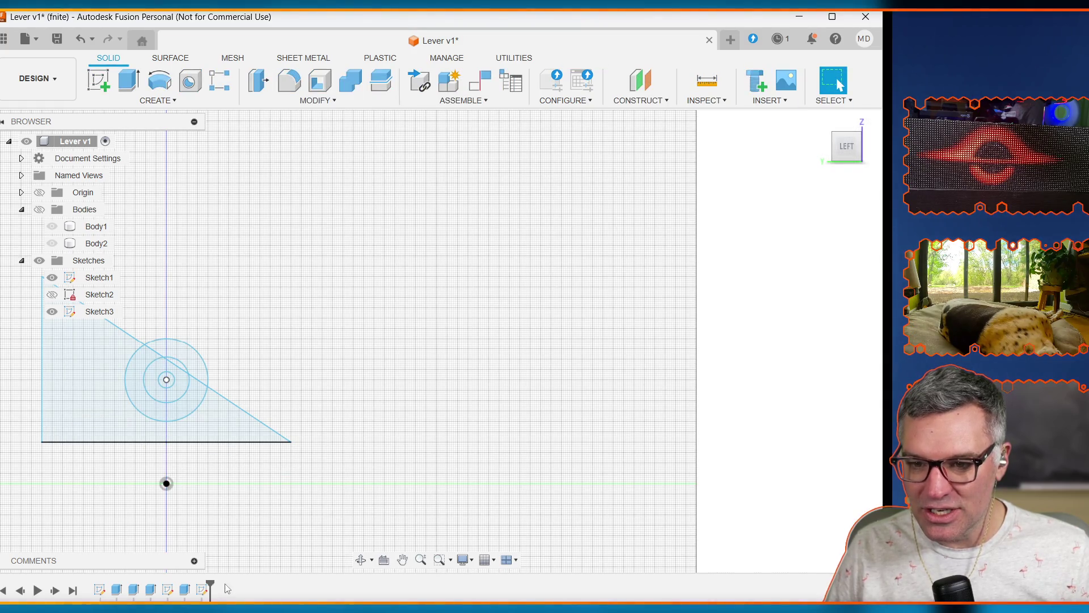
click(861, 151)
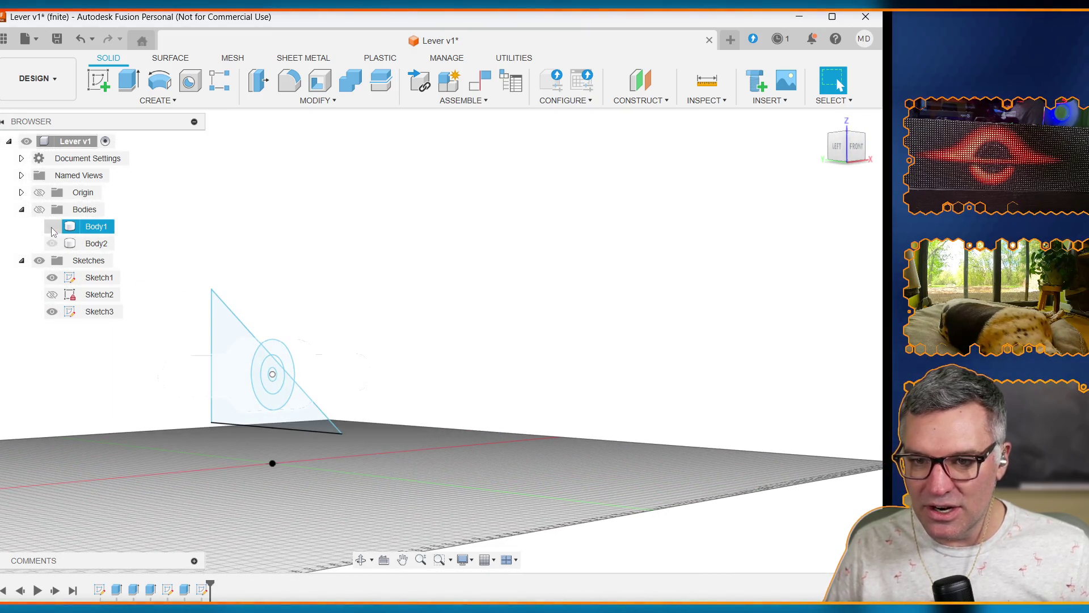
click(52, 226)
click(52, 243)
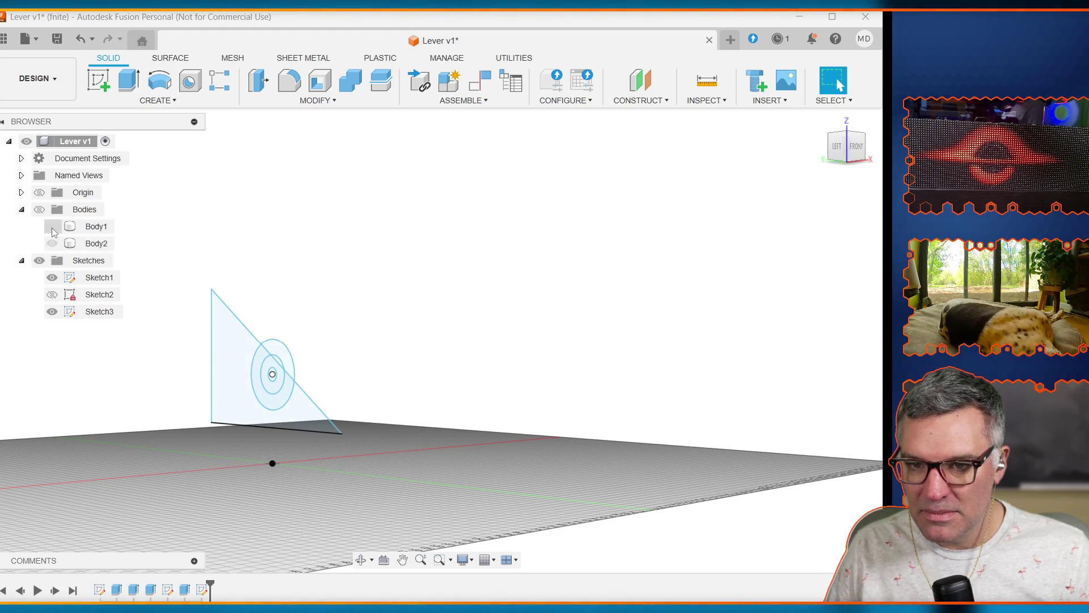
click(39, 210)
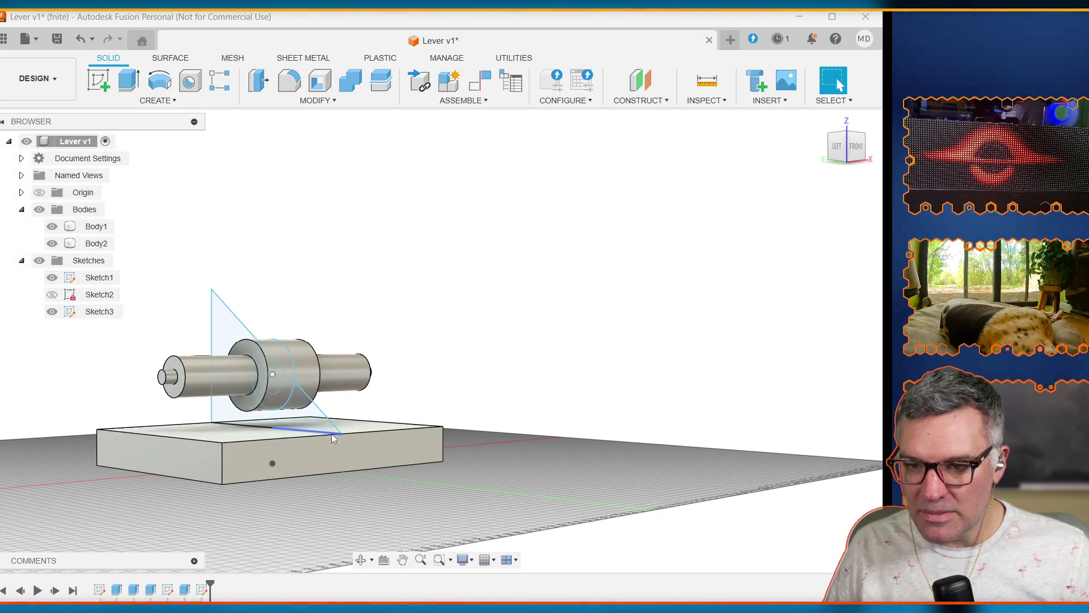
click(317, 422)
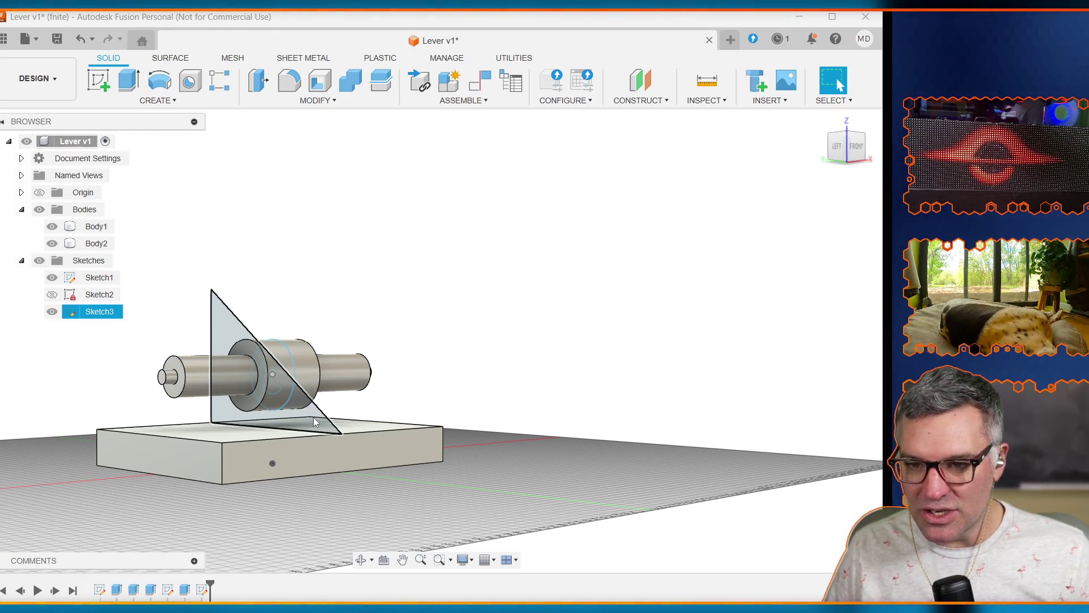
click(314, 419)
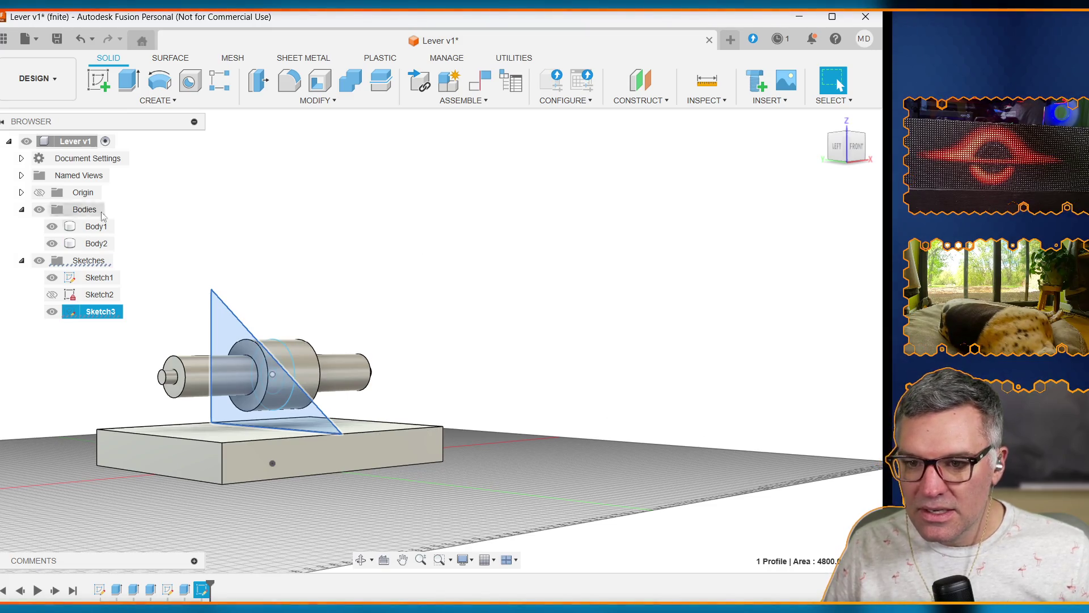
Step: Extrude the triangle profile Symmetric by enclosure_width/2 with the New Body operation
click(132, 84)
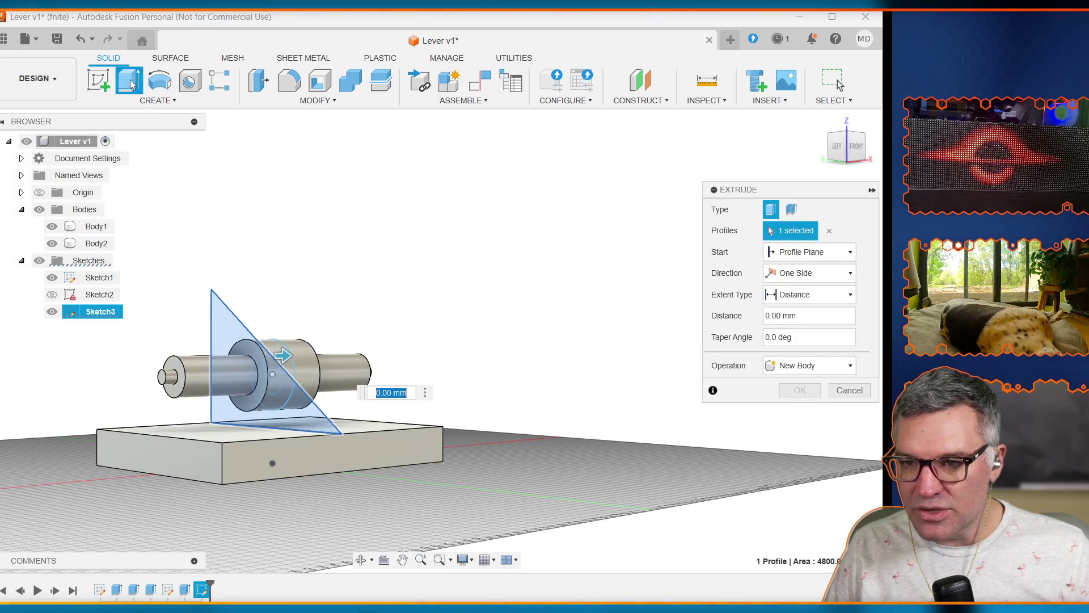
click(840, 275)
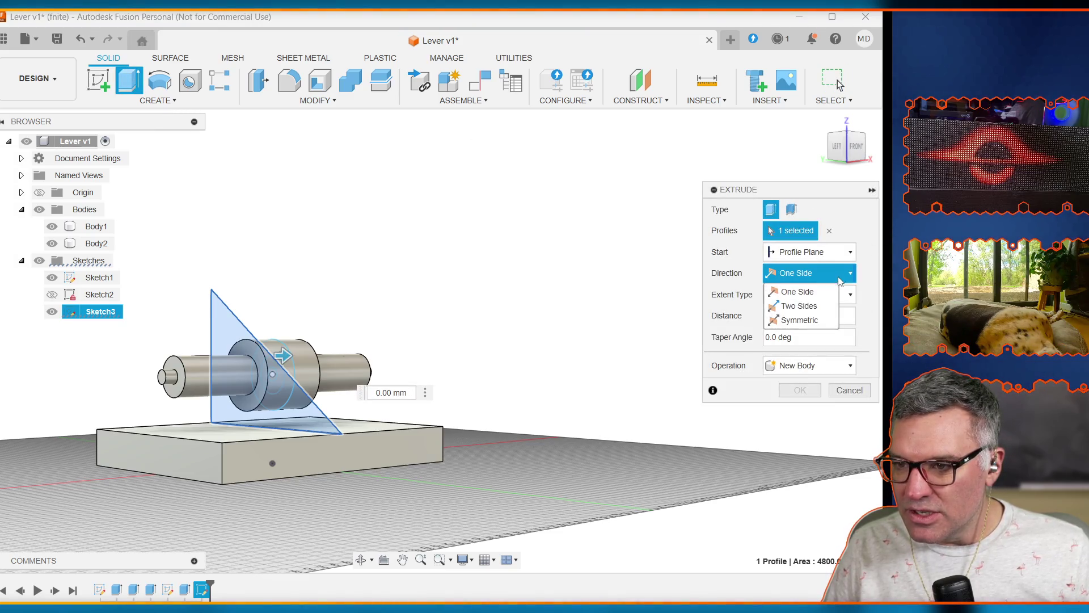
click(826, 321)
click(809, 338)
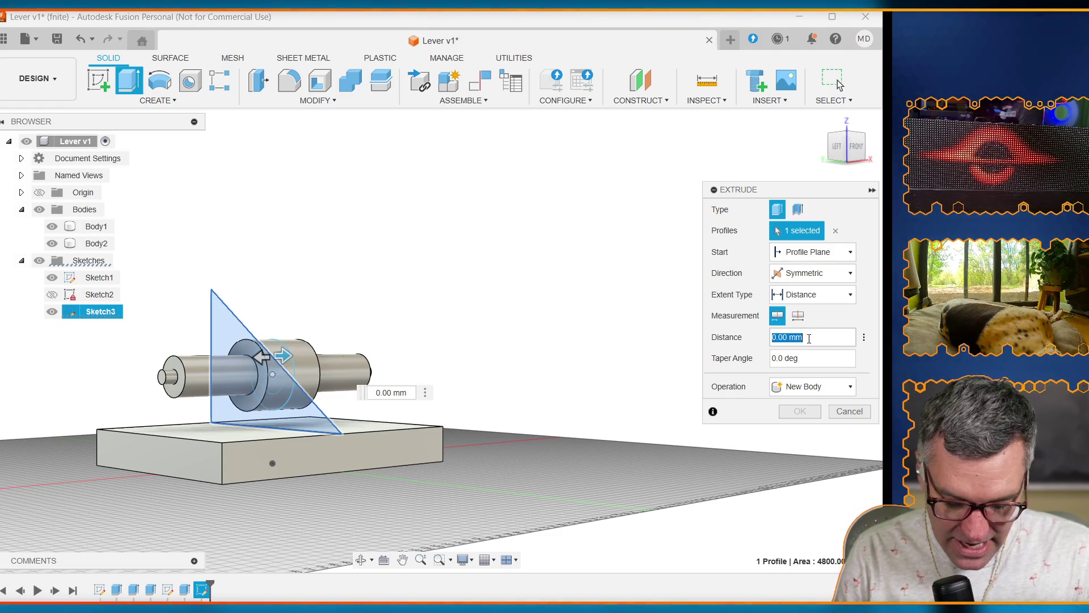
text(width)
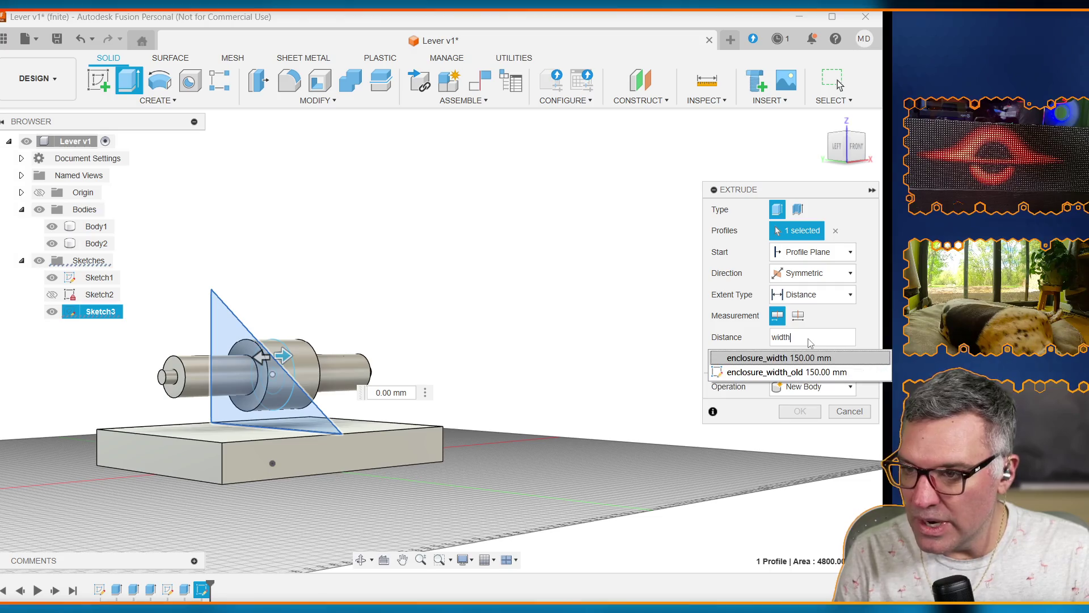
click(784, 359)
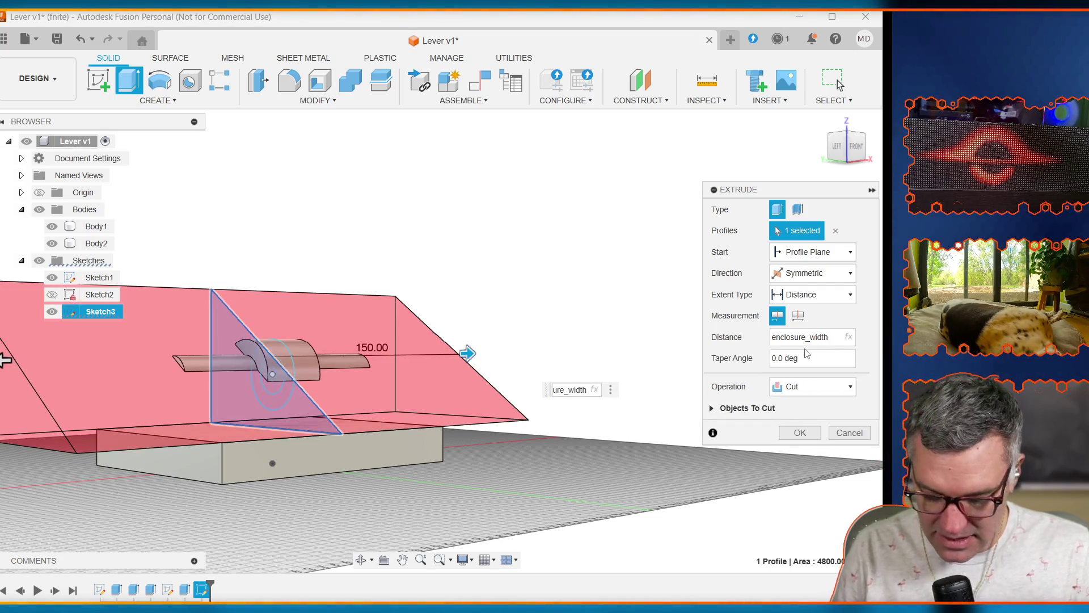
text(/2)
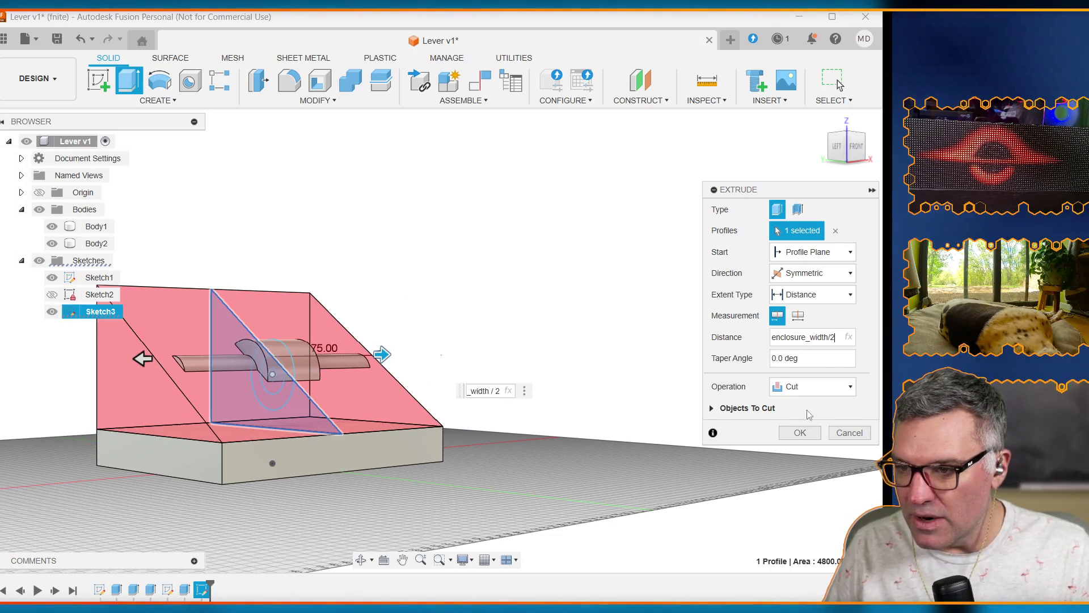
click(819, 393)
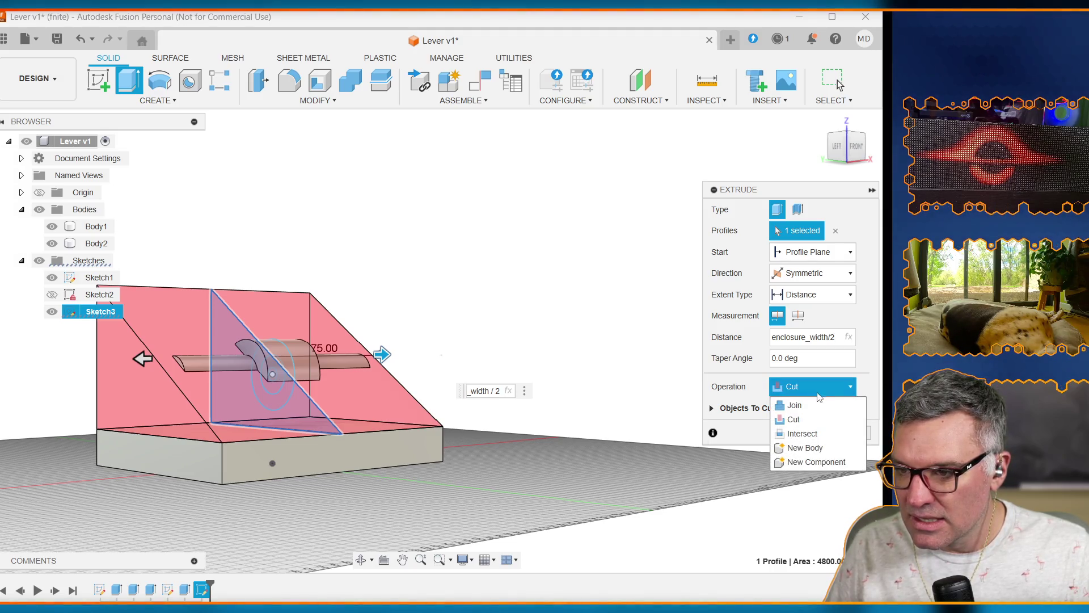
click(805, 448)
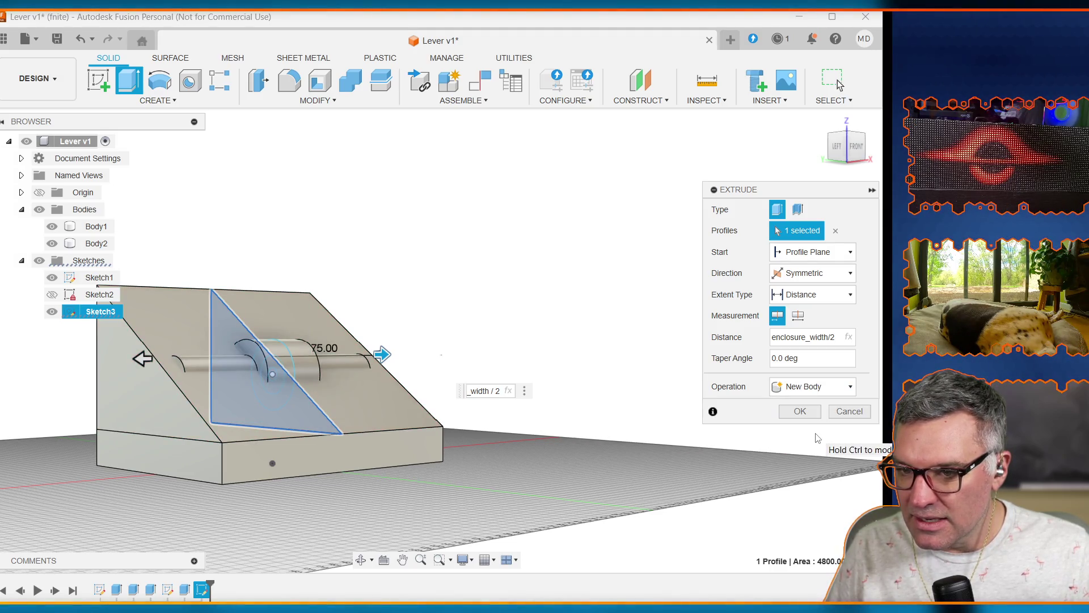
click(800, 412)
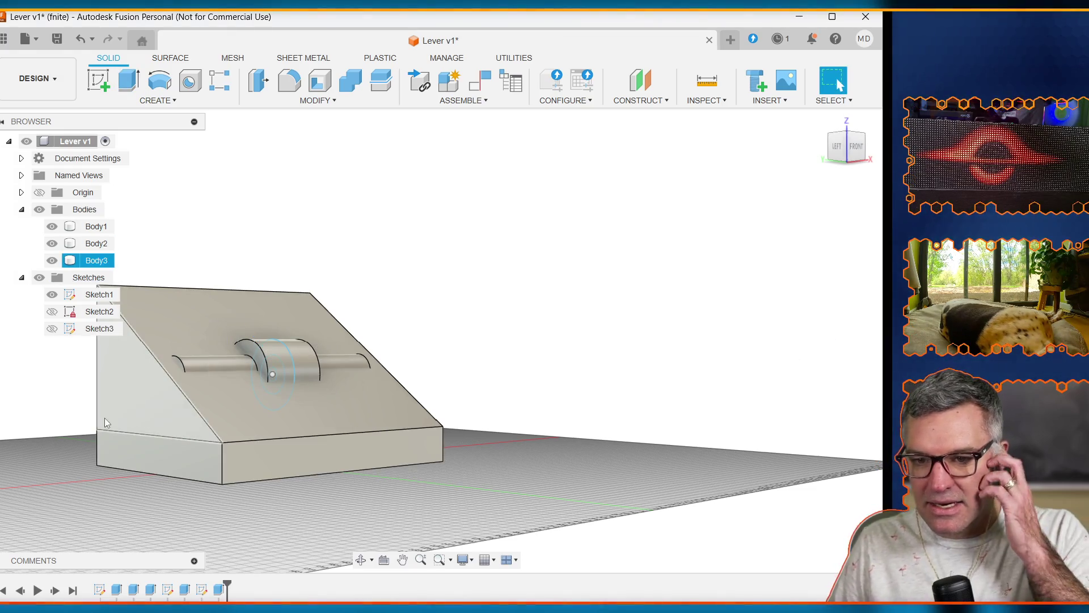
Step: Join Body3 into Body2 with Combine, then clear the selection
click(110, 403)
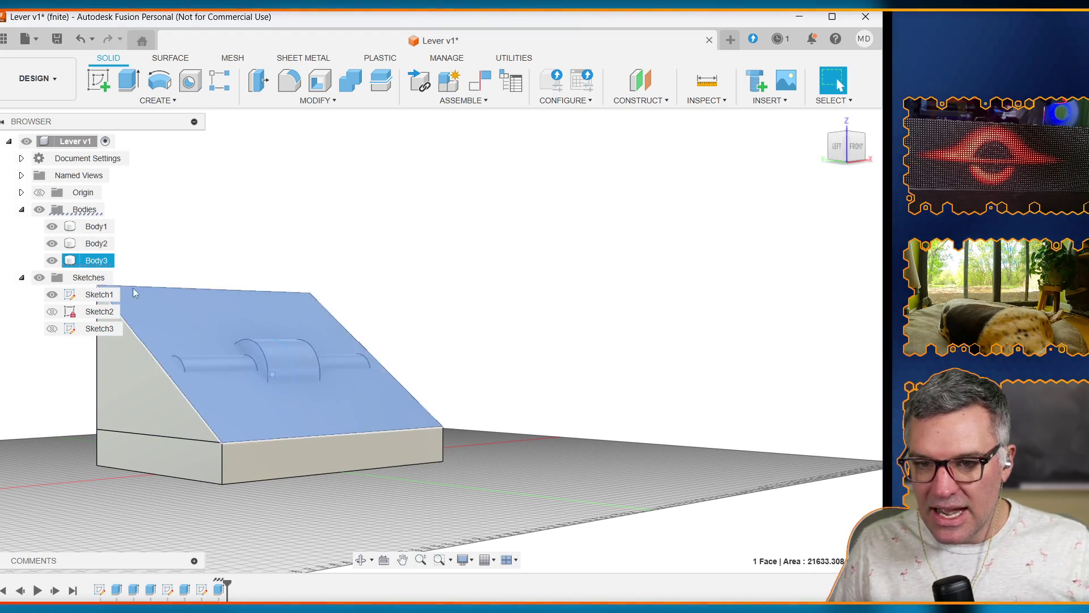
click(102, 246)
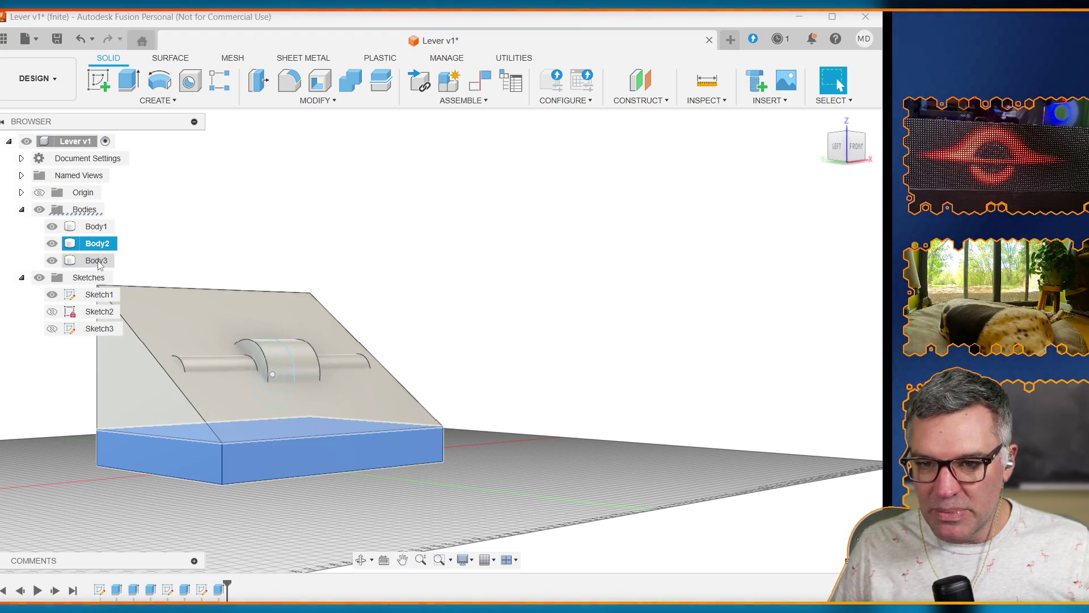
ctrl+click(98, 262)
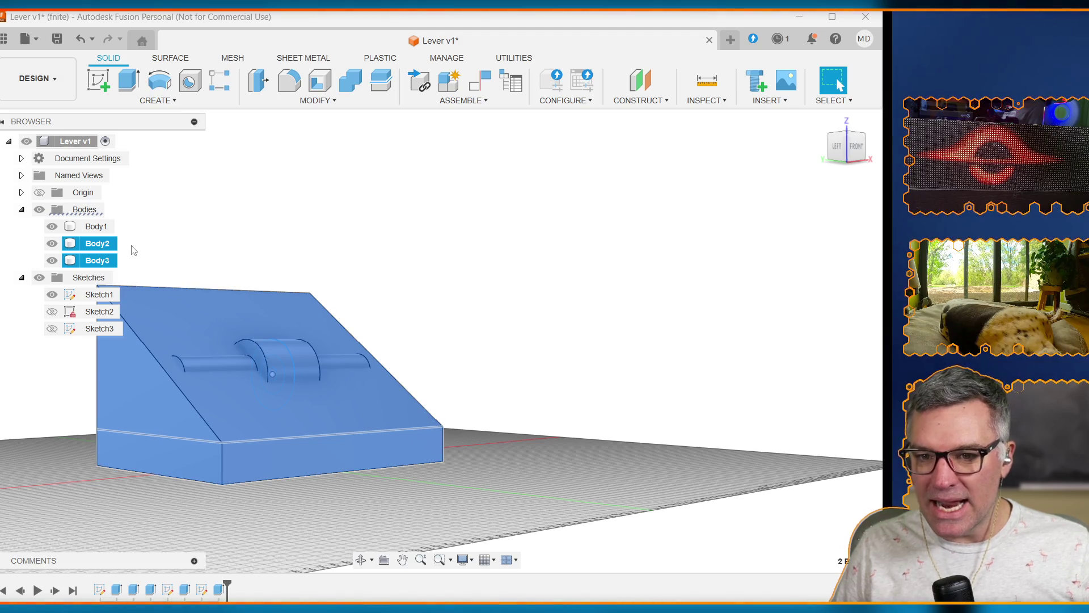
click(352, 85)
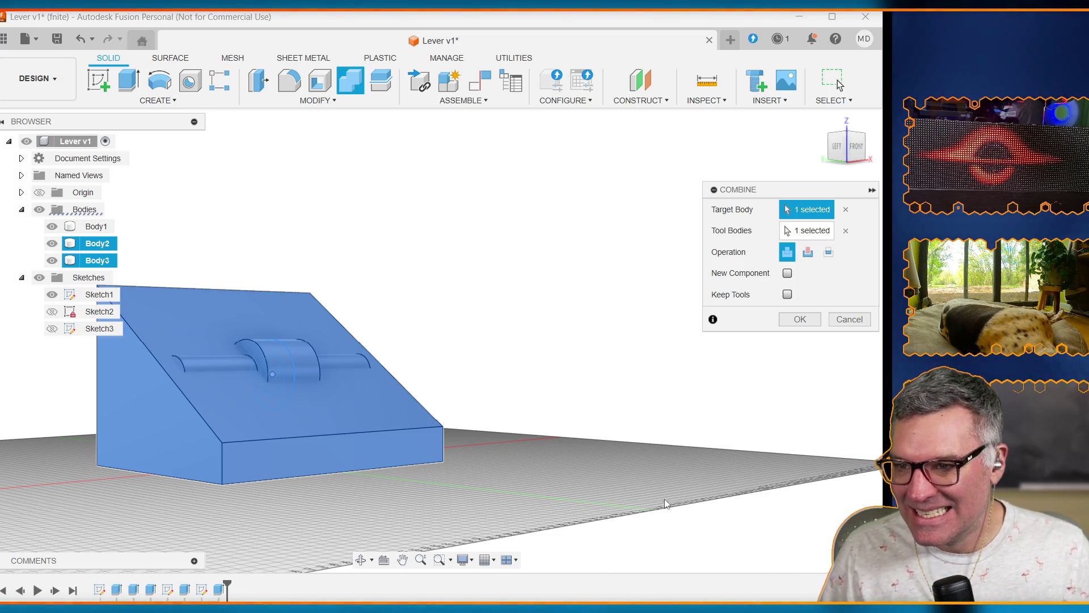
click(800, 319)
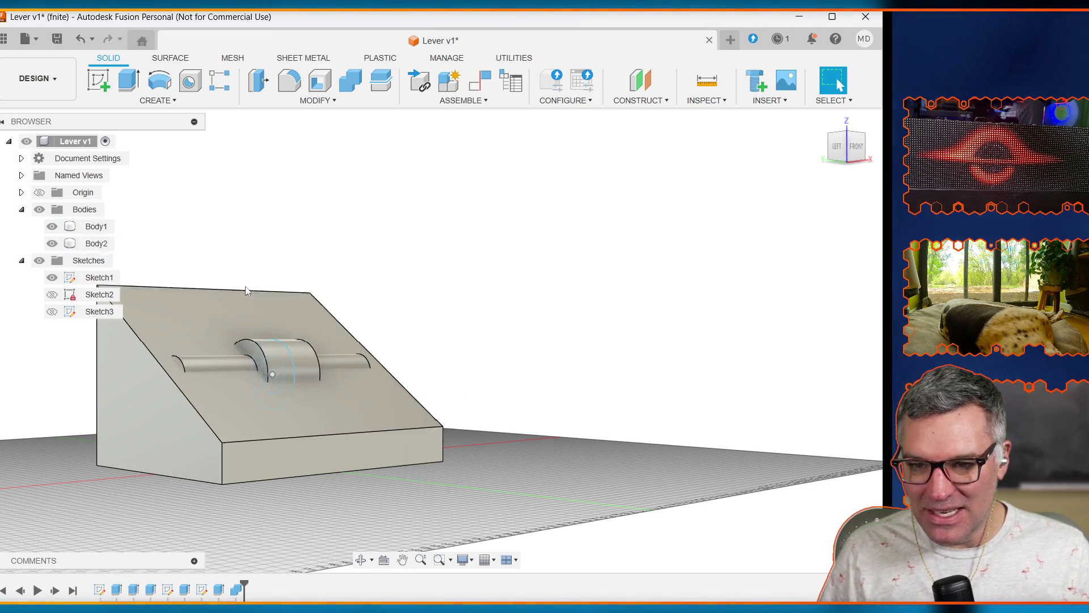
click(236, 325)
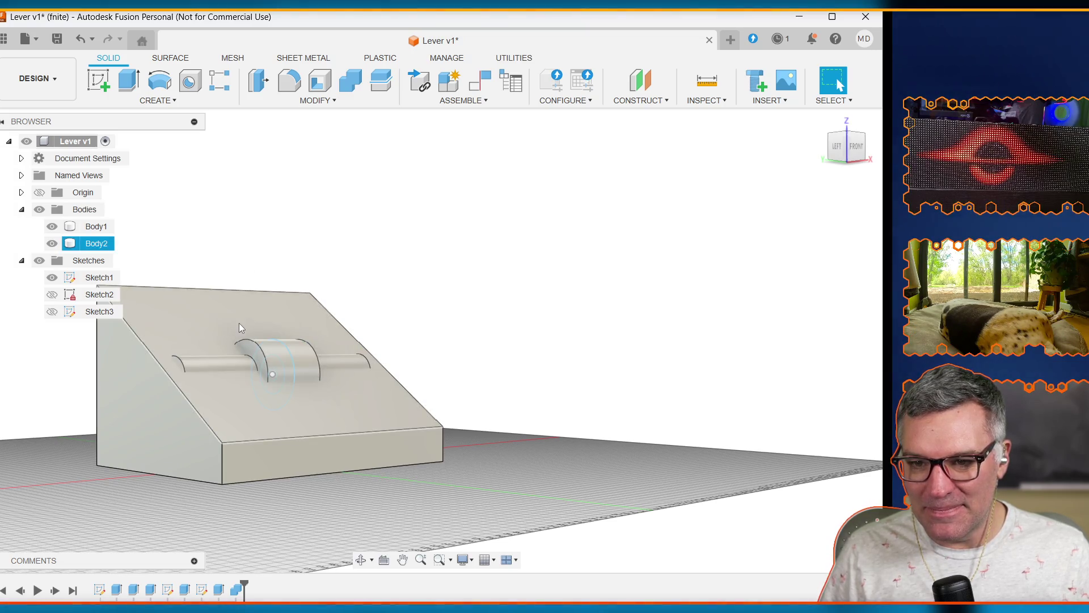
key(Escape)
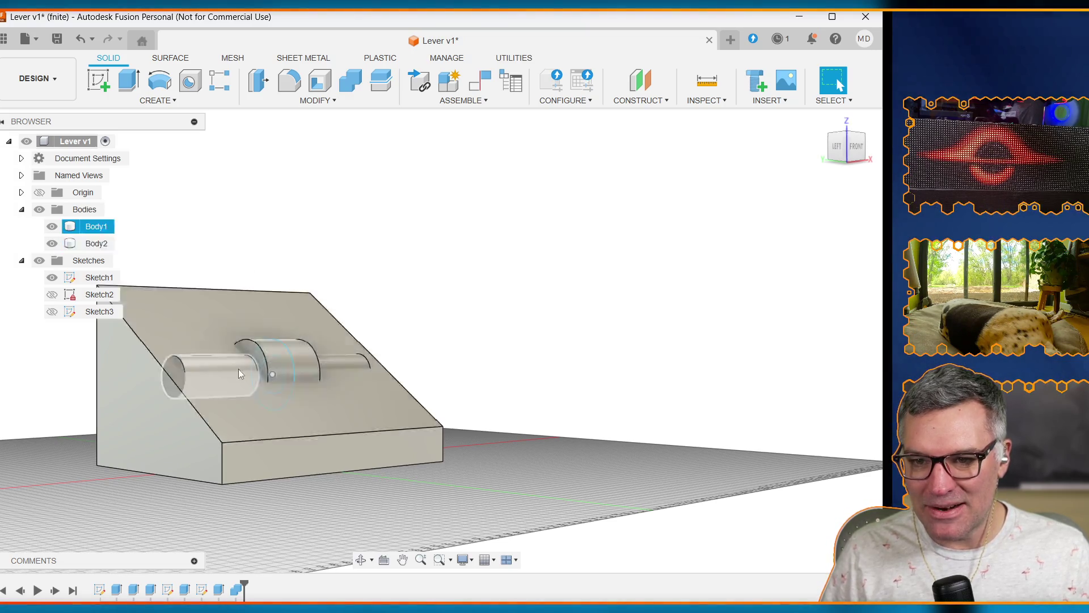
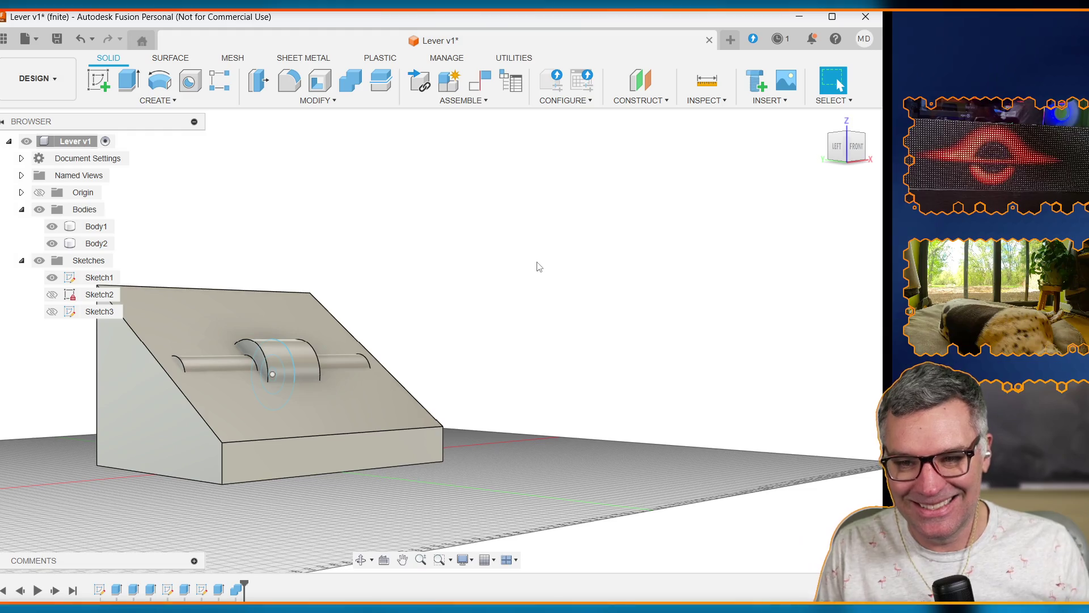
Step: Select the whole Body2 wedge enclosure and expand the Modify list to Shell
click(260, 322)
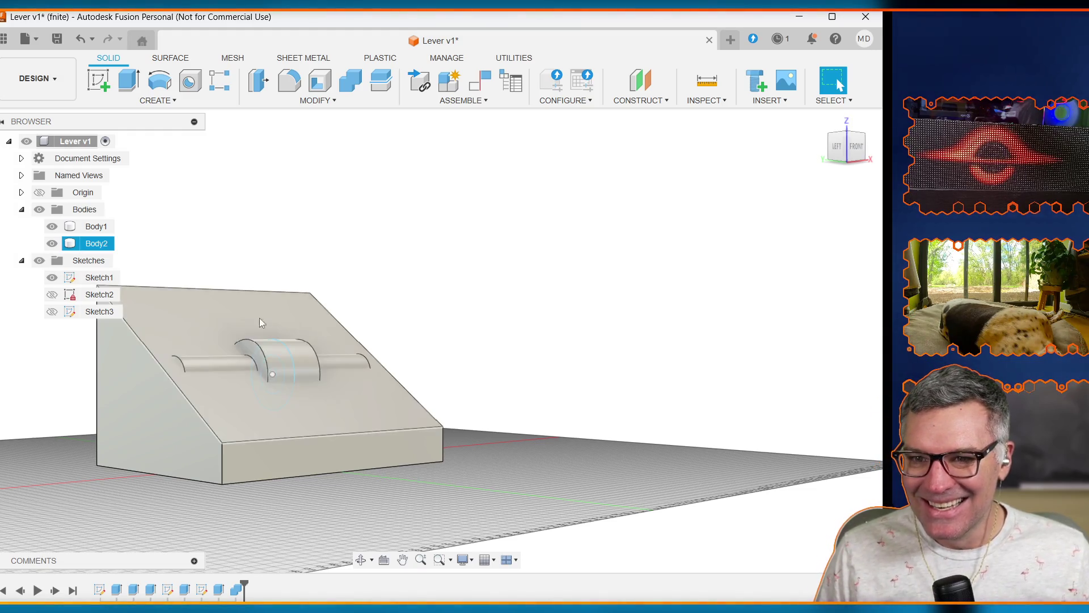
click(209, 325)
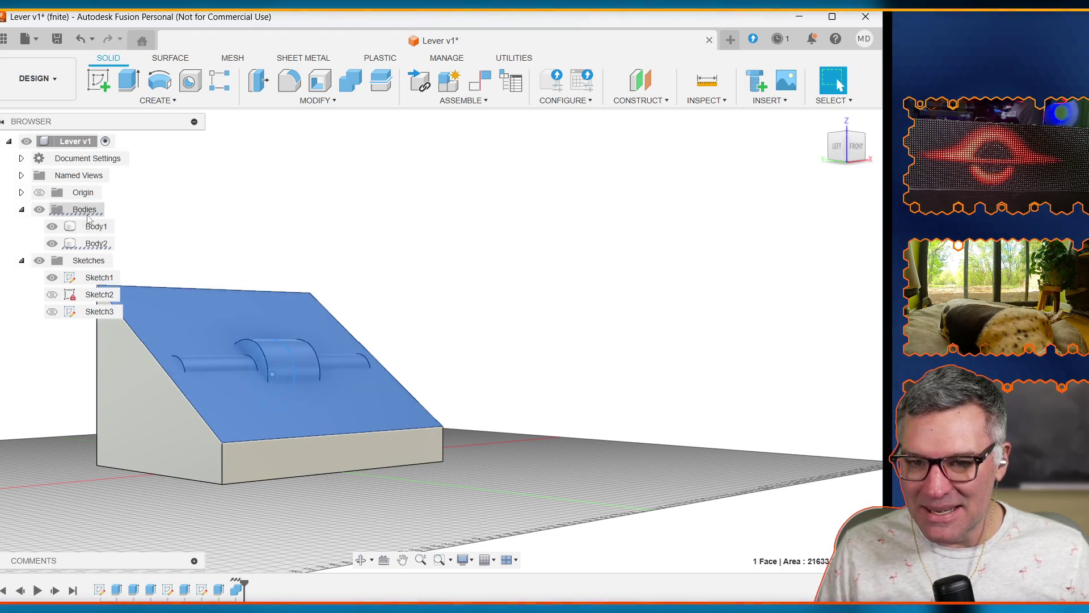
click(92, 249)
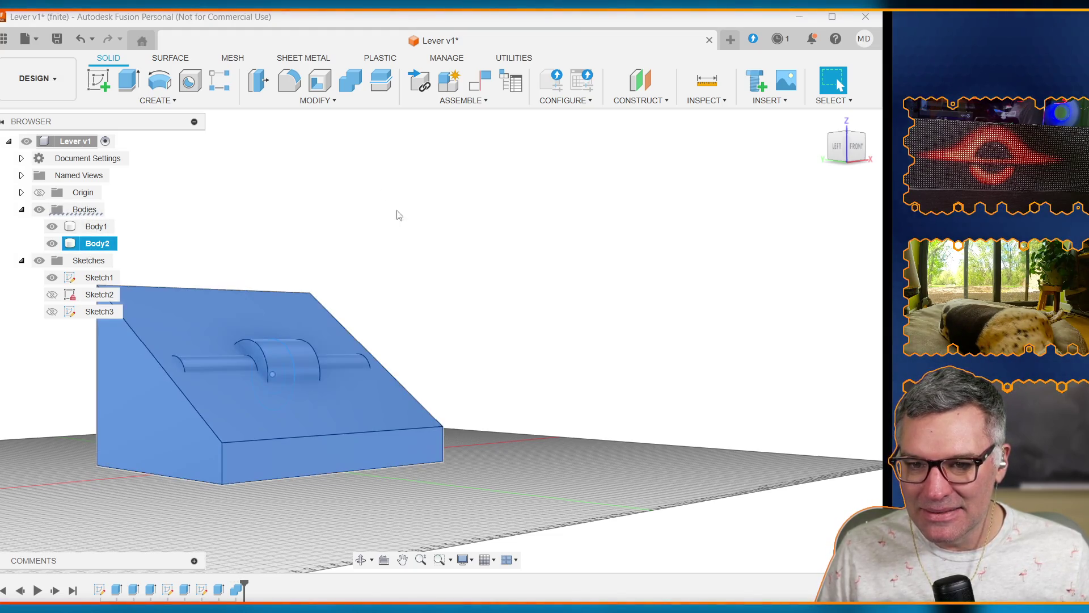
click(310, 103)
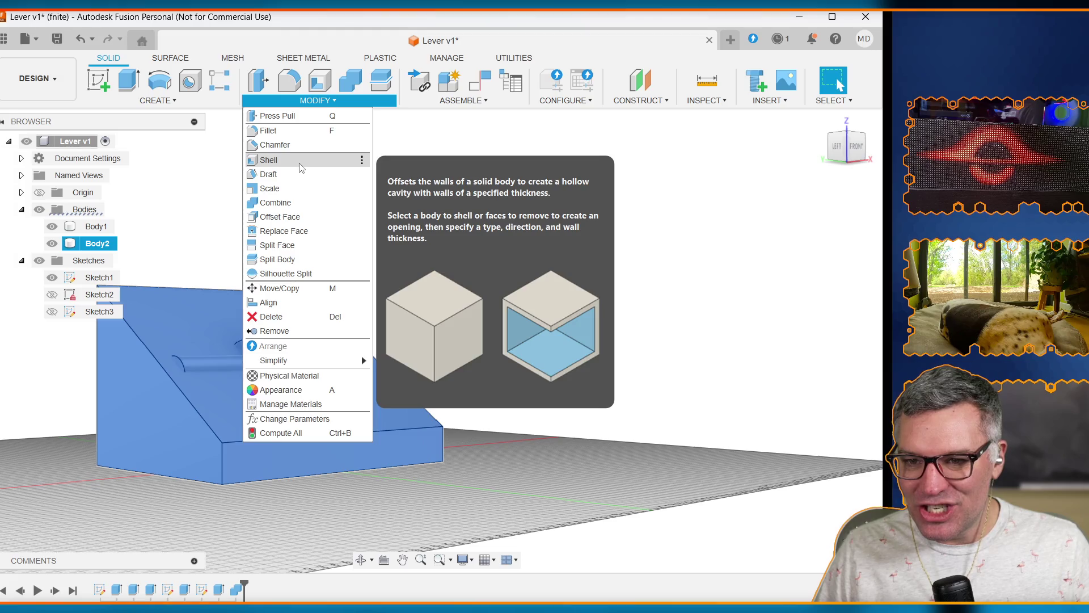
Step: Shell Body2 inward using enclosure_wall_thickness as the inside wall thickness
click(301, 165)
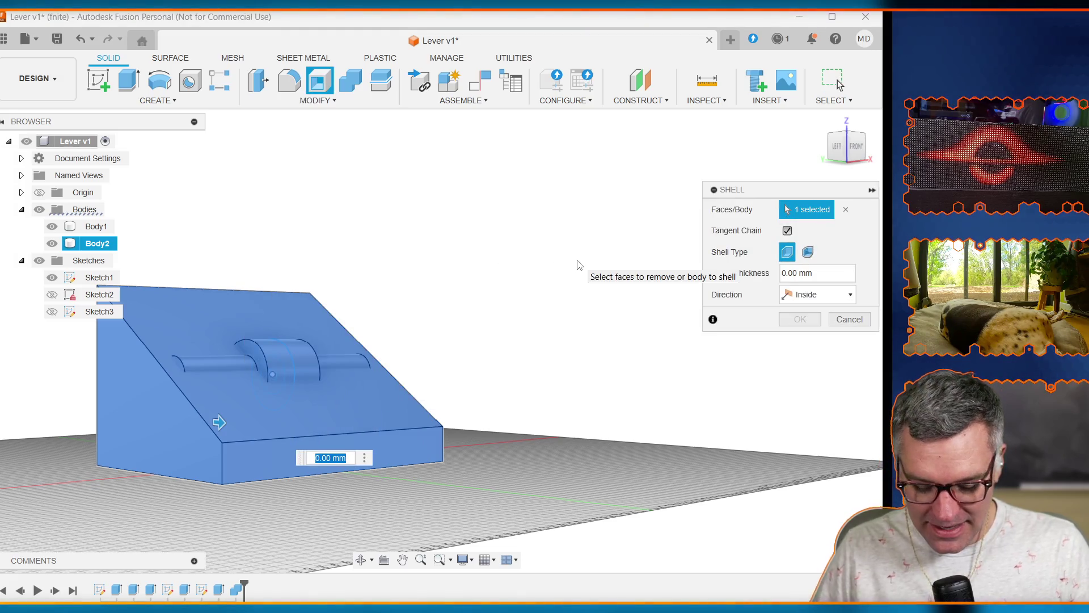
text(wall_)
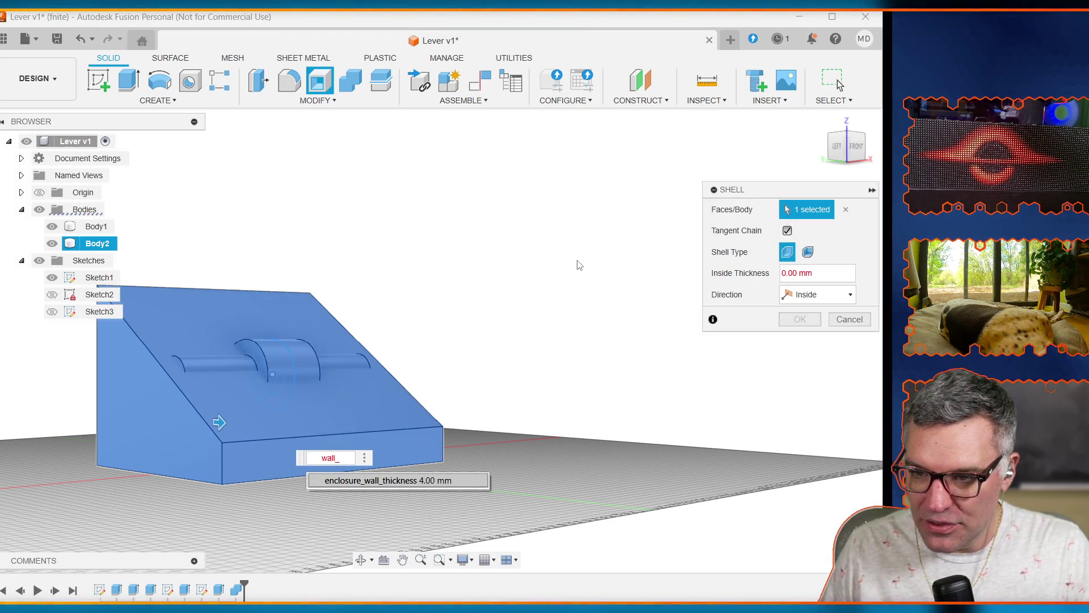
click(393, 482)
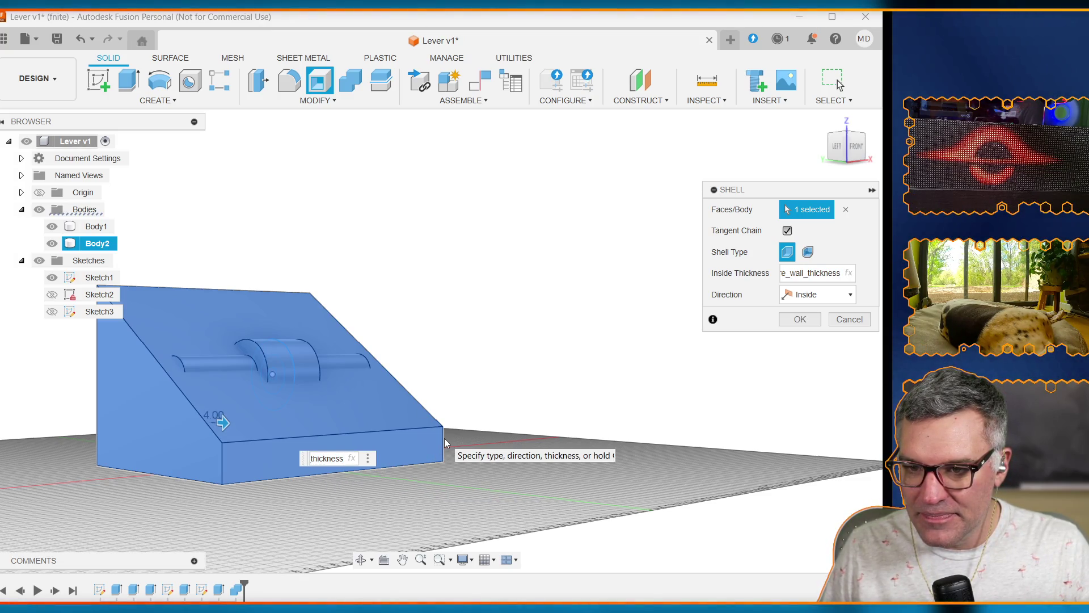
click(800, 318)
Step: Check the shelled result by selecting and clearing the enclosure and axle-and-hub bodies
click(96, 243)
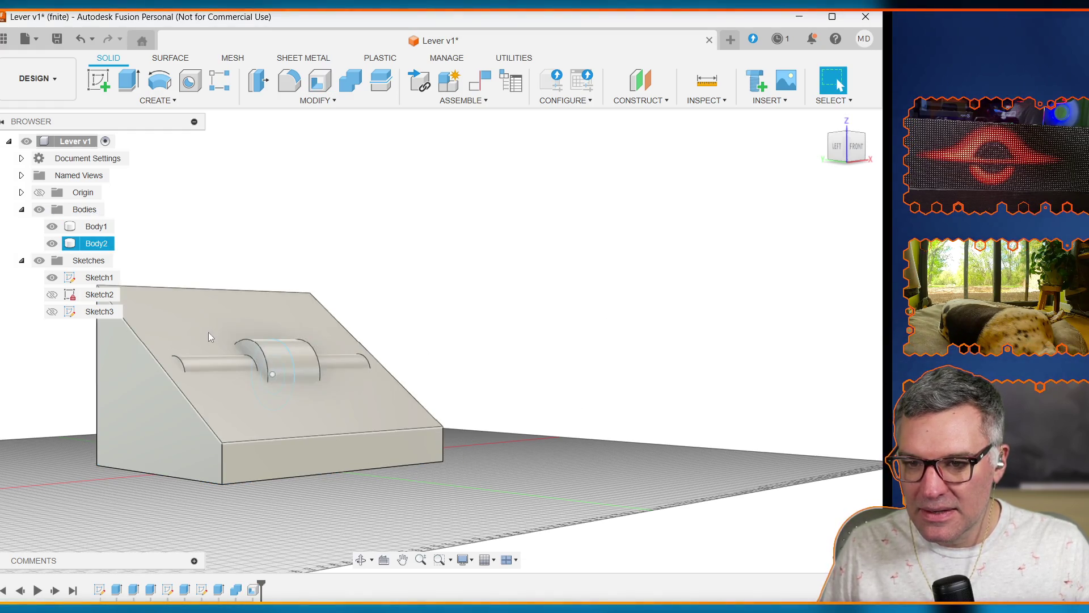
key(Escape)
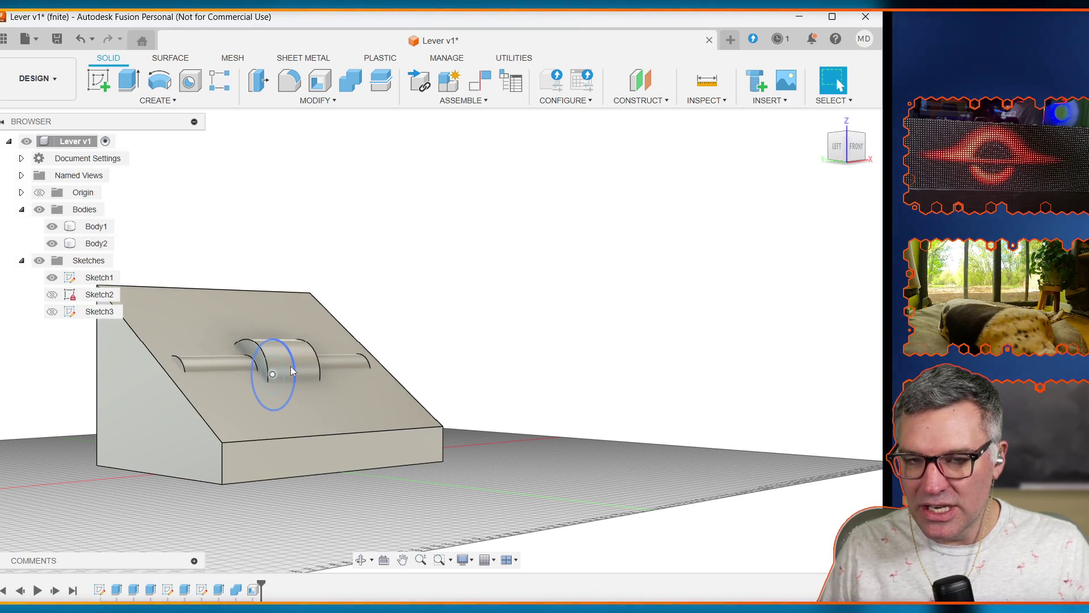
click(274, 345)
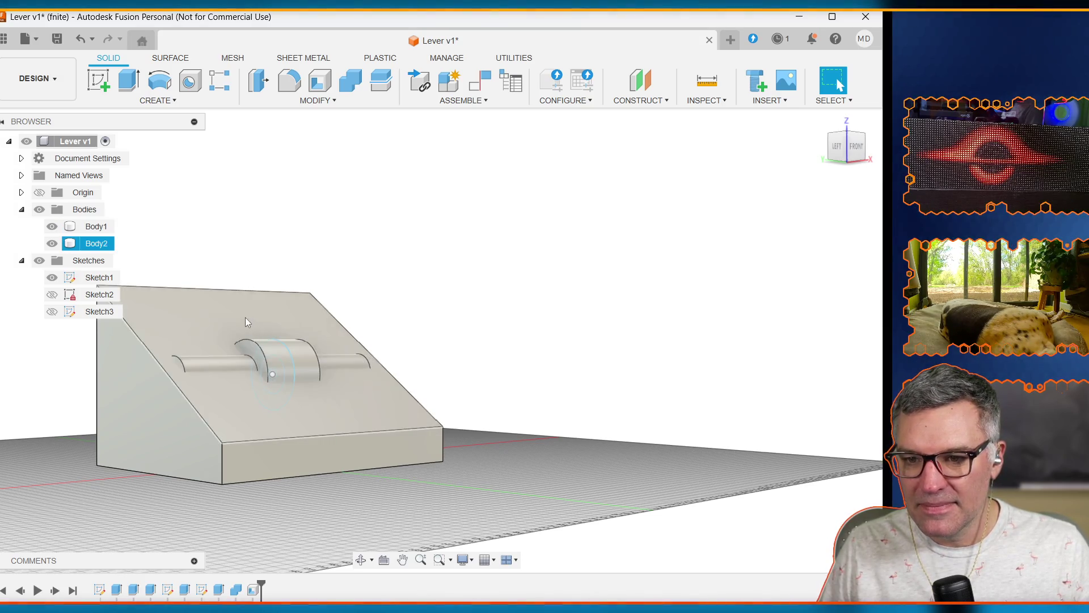
key(Escape)
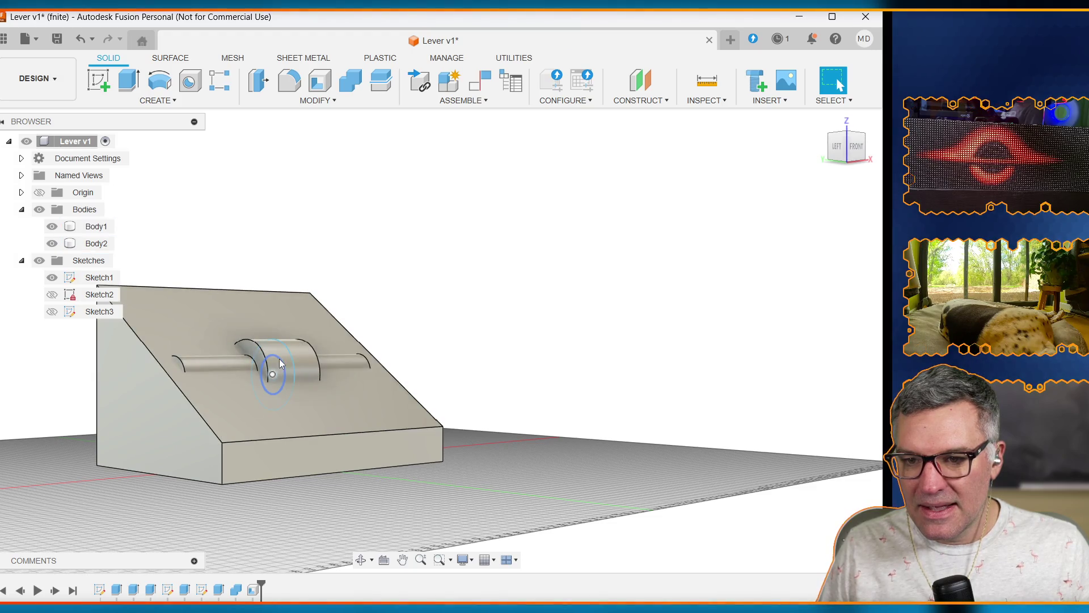
click(262, 306)
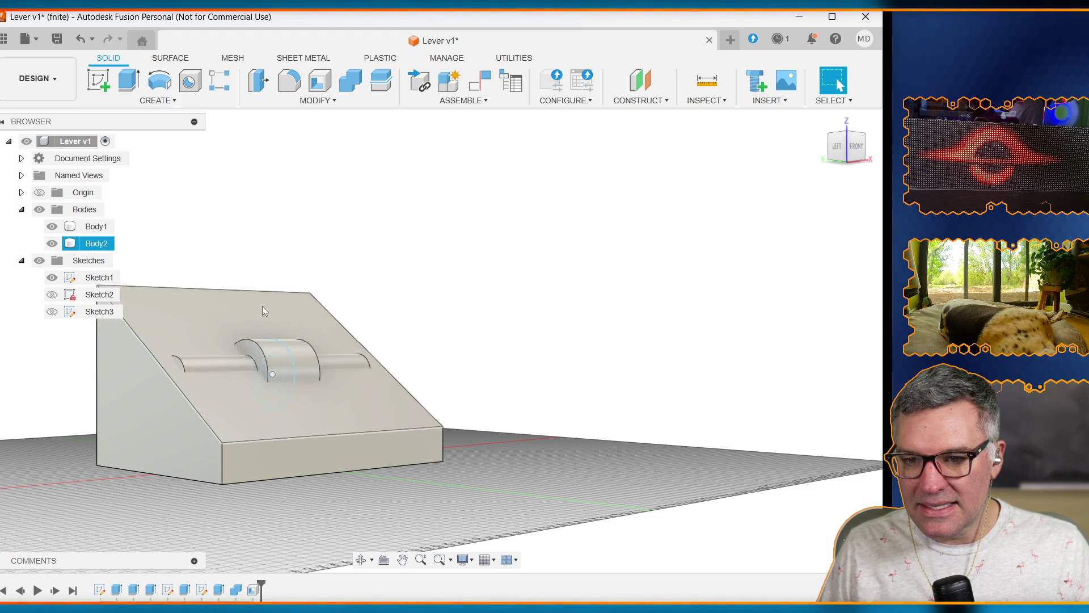
click(263, 335)
click(284, 336)
key(Escape)
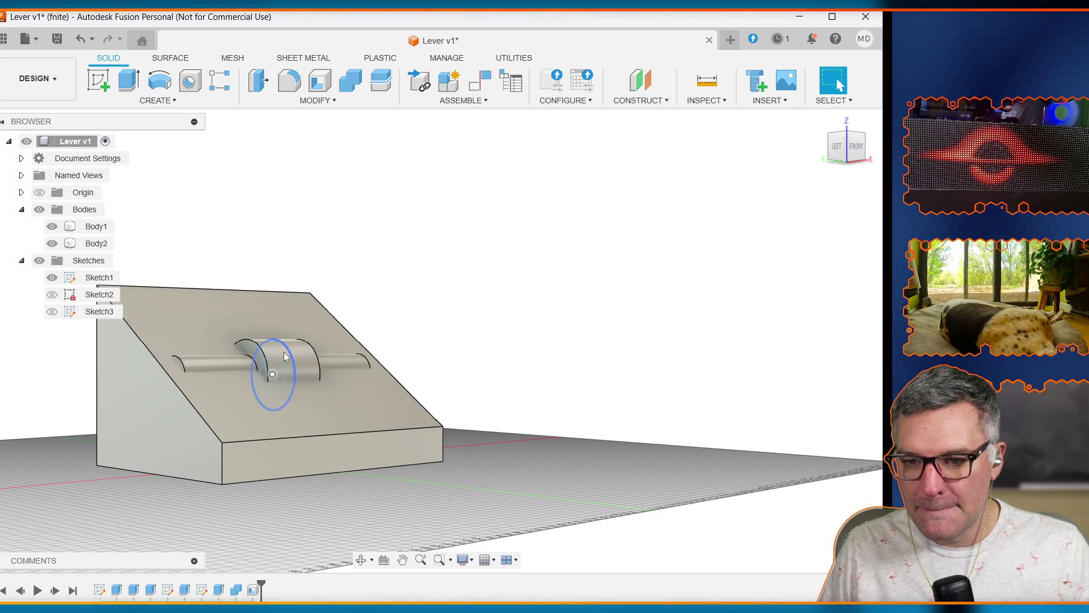
click(316, 349)
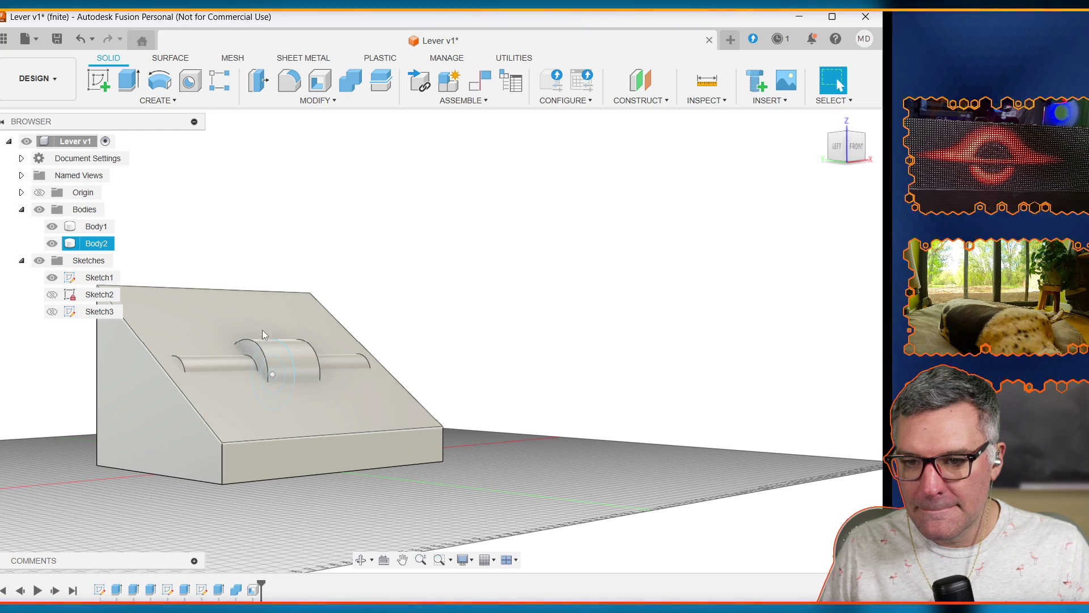
click(439, 372)
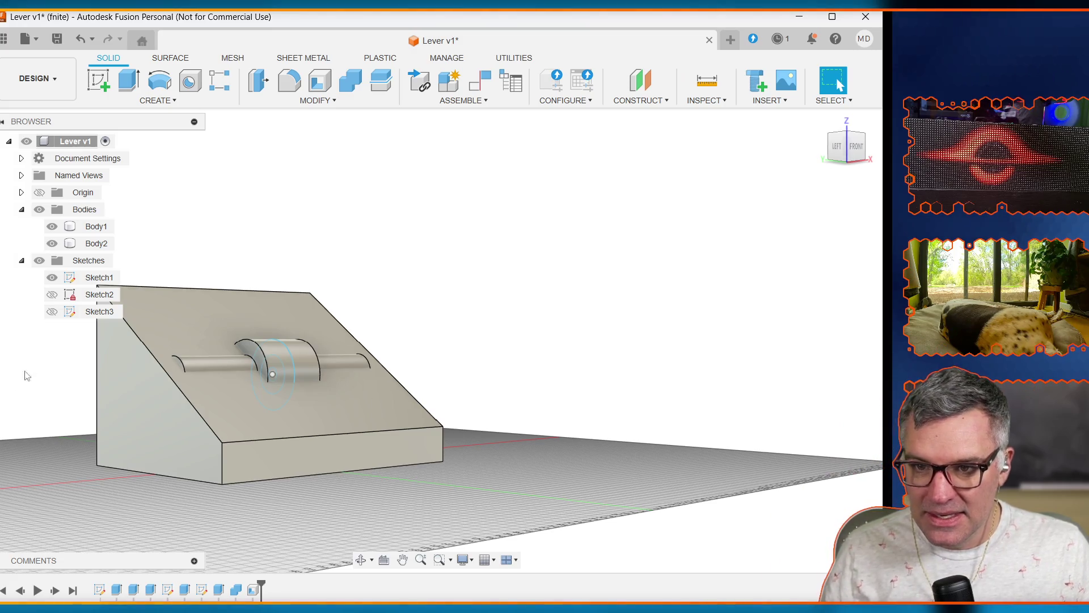
Step: Hide Body2 so only Body1 shows, and select Sketch1 in the timeline
click(91, 227)
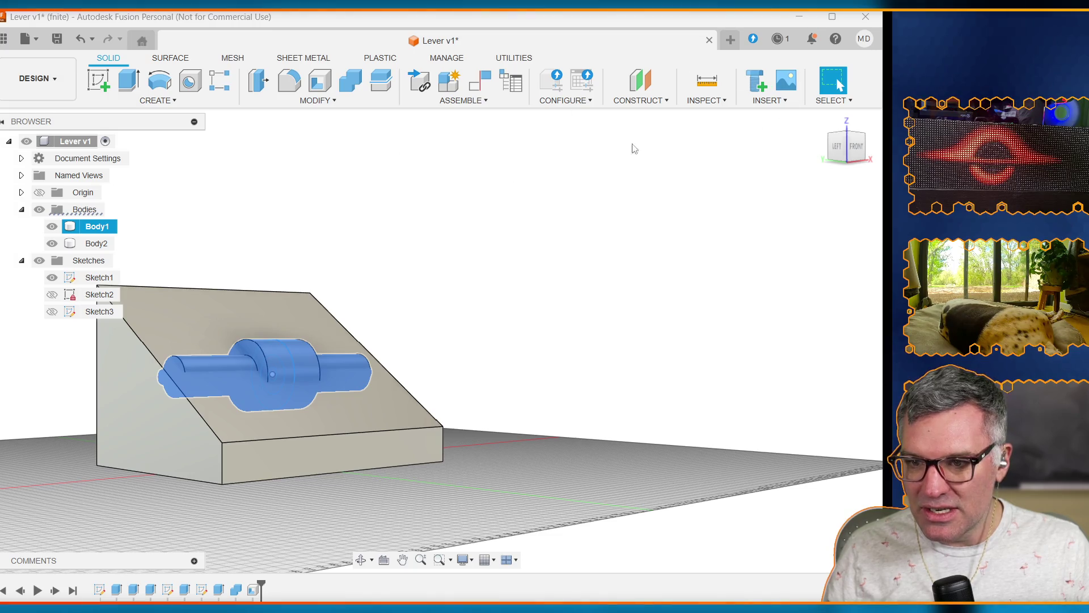
click(52, 244)
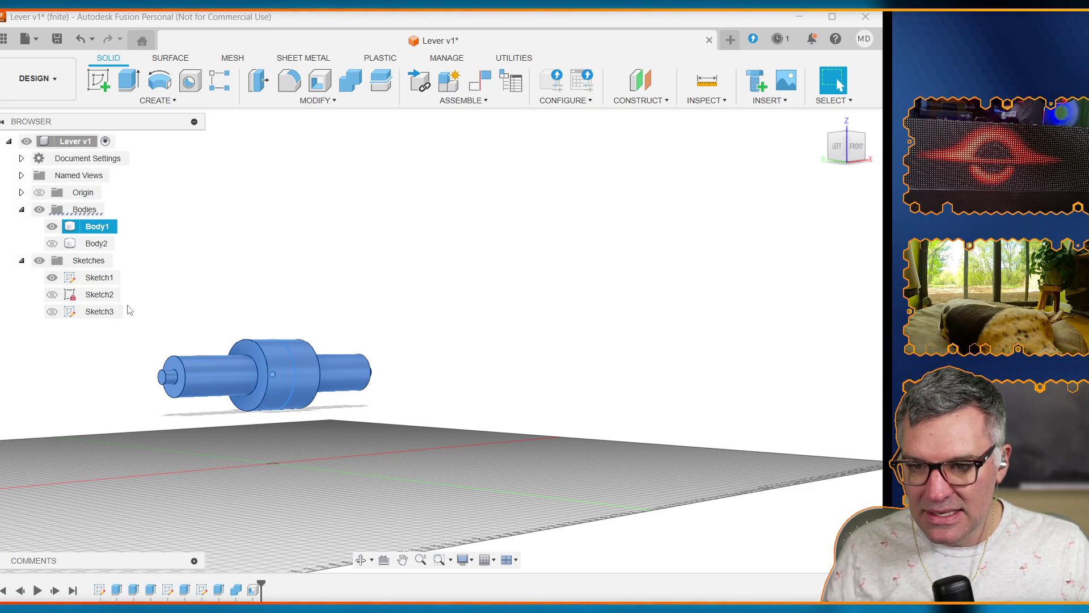
click(100, 591)
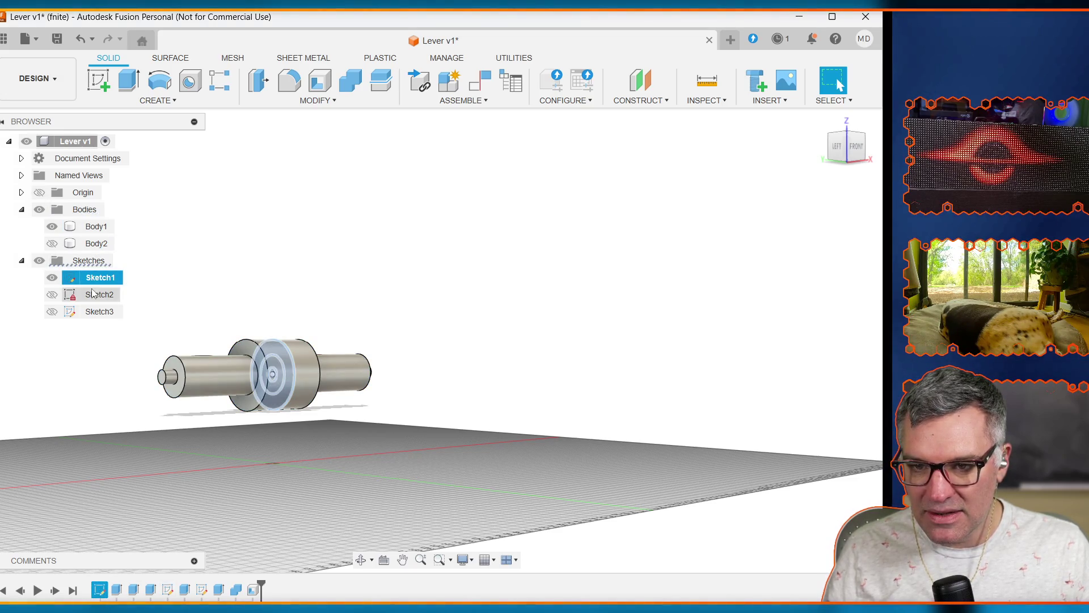
Step: Roll back the timeline and reopen Sketch1 for editing
double_click(100, 591)
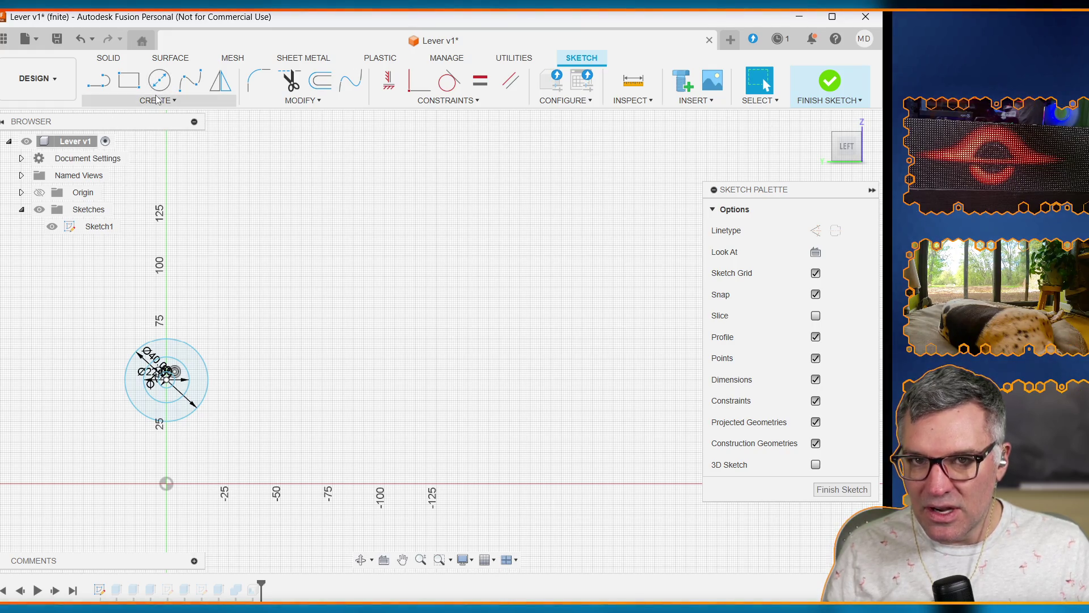
click(156, 100)
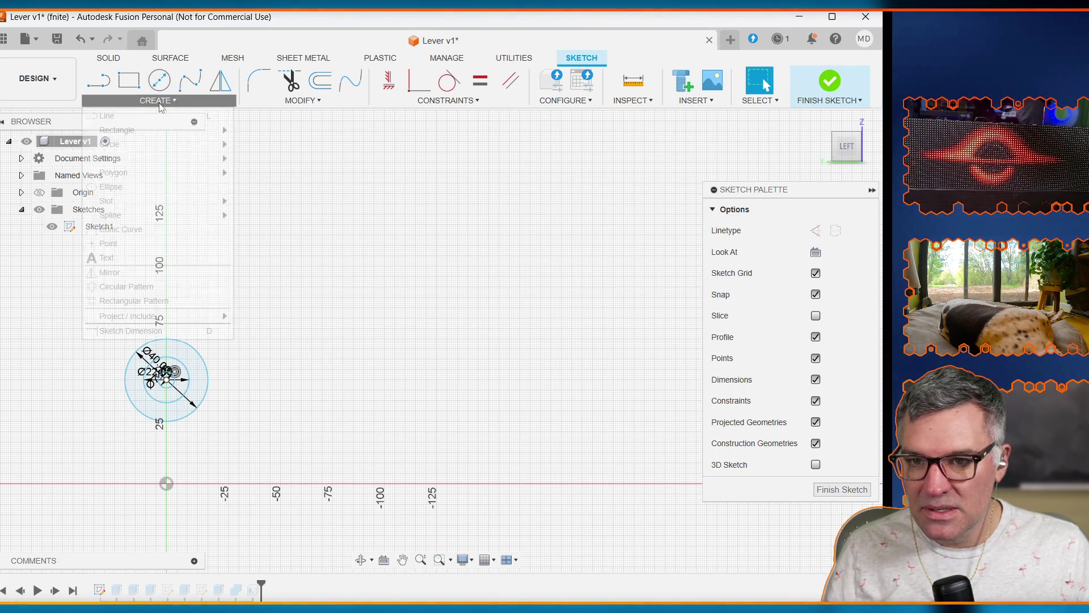
click(766, 84)
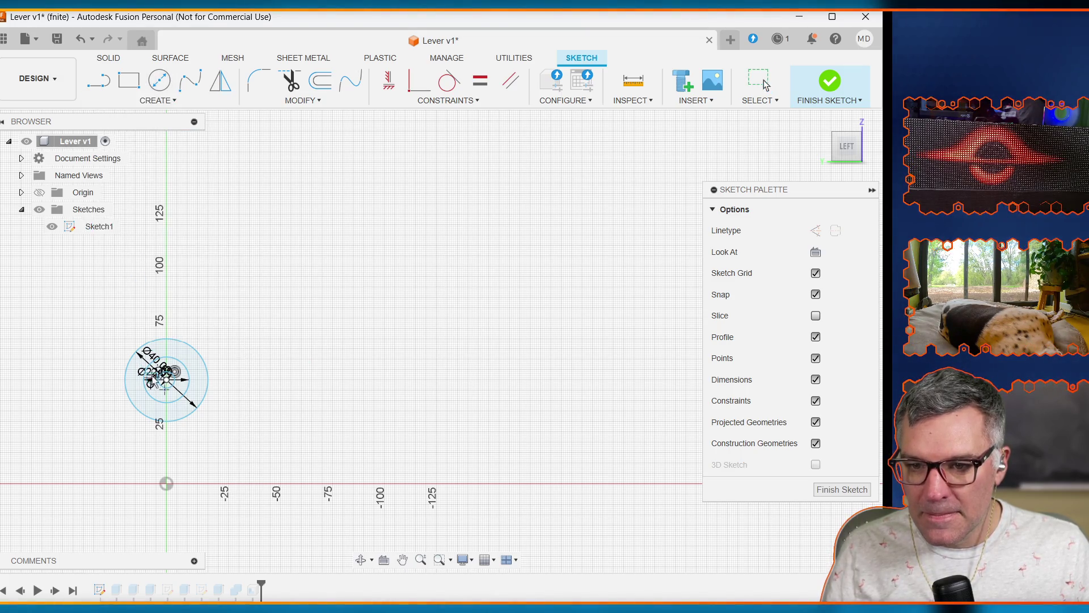
click(156, 100)
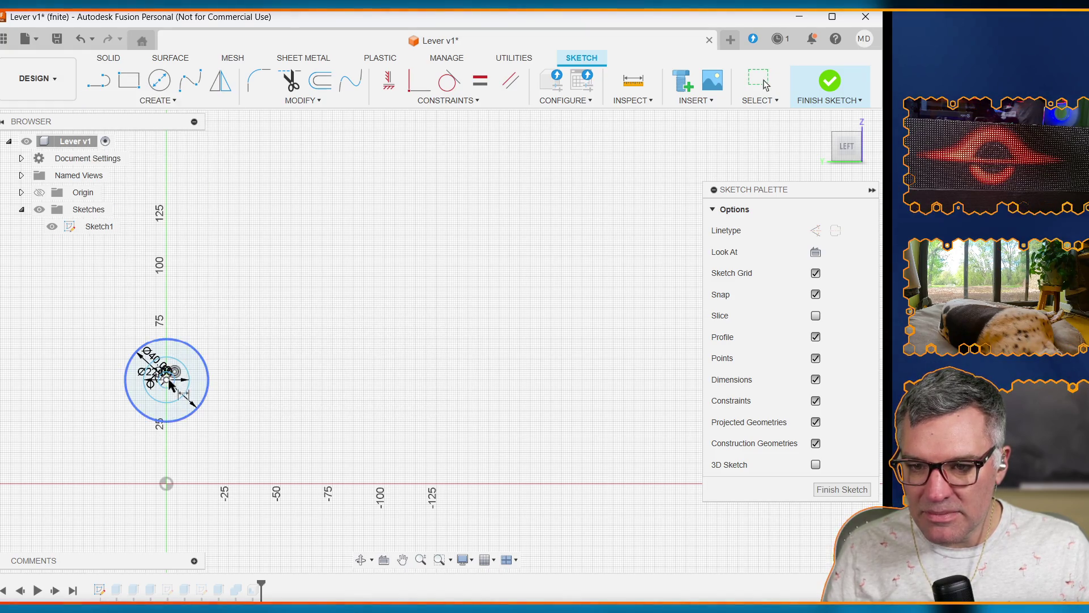
key(Escape)
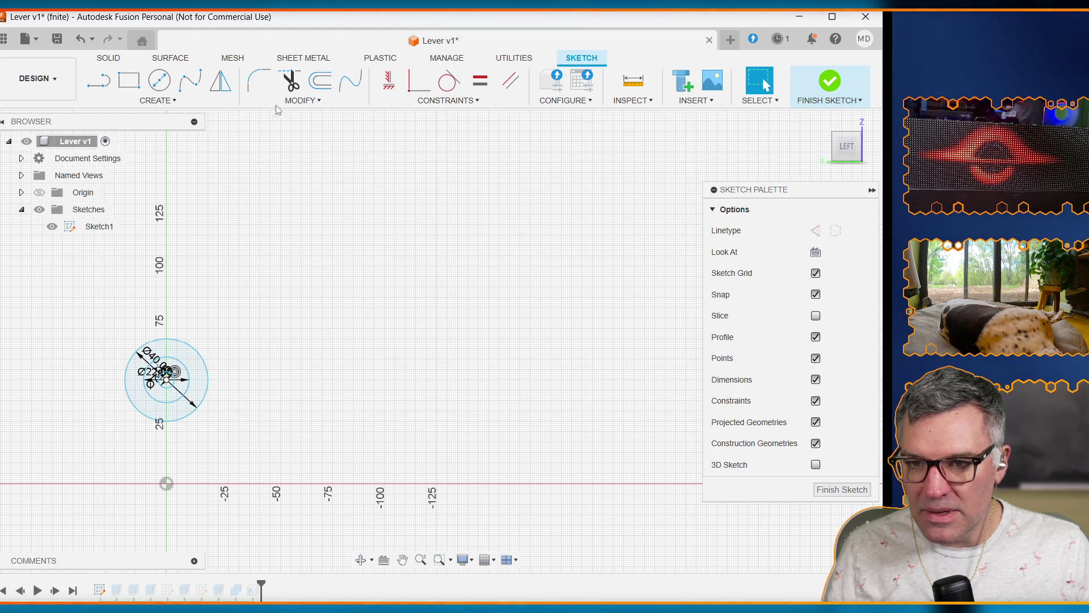
Step: Open Change Parameters and scroll to the user parameters list
click(302, 100)
click(295, 244)
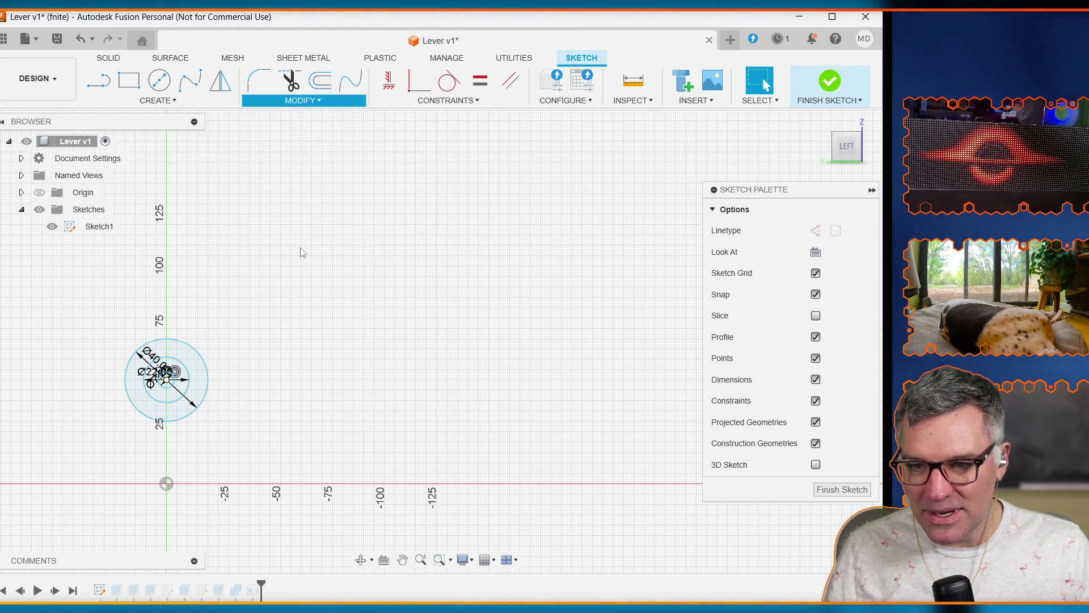
scroll(363, 386, down, 5)
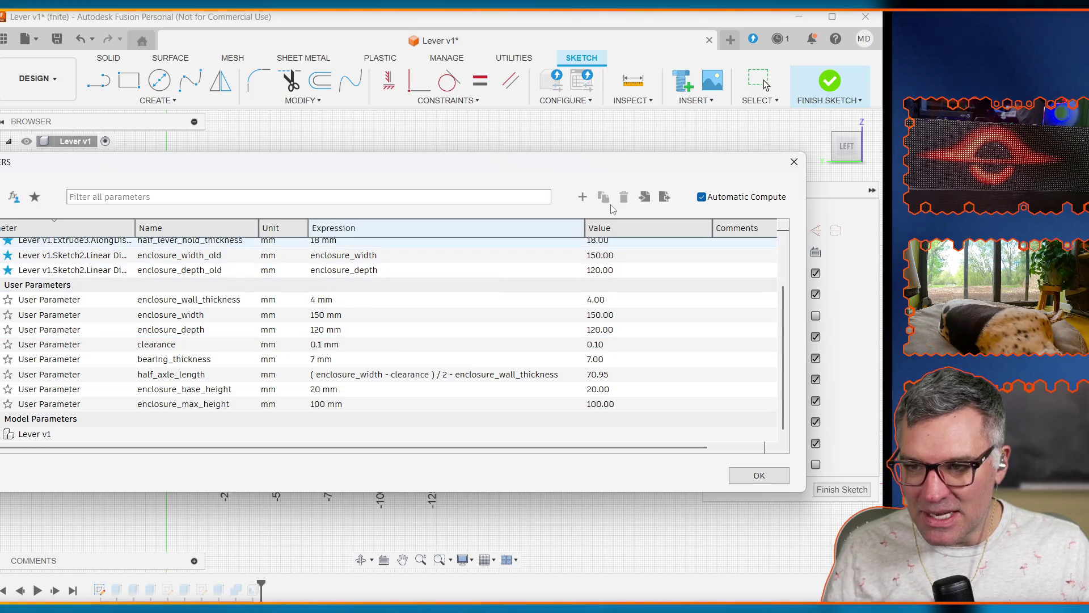
Step: Add user parameter axle_height with expression 30 mm and close the Parameters dialog
click(582, 198)
text(axle_height)
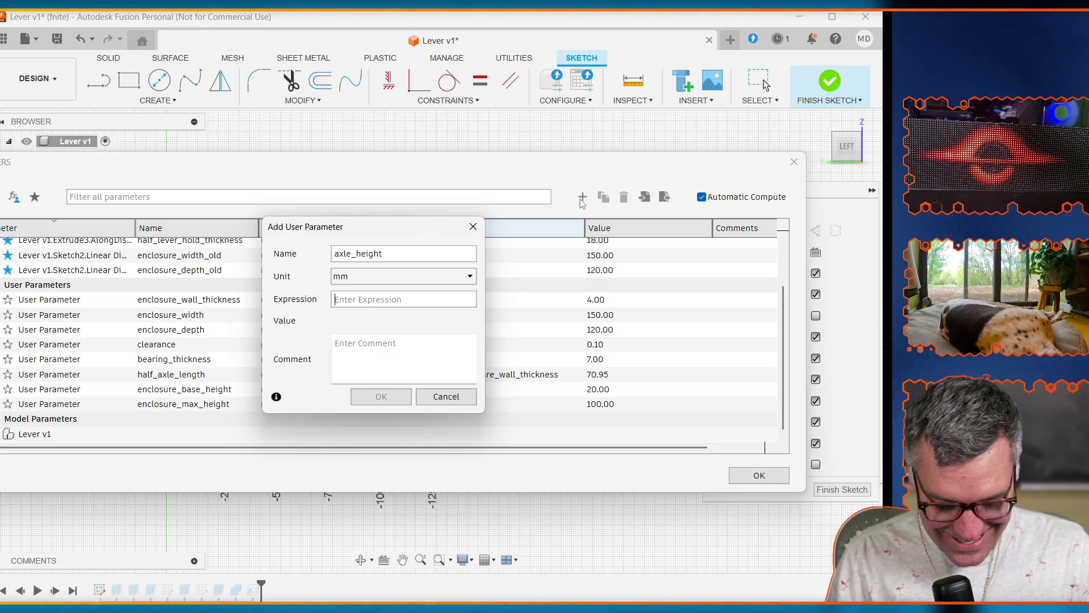
text(30 m)
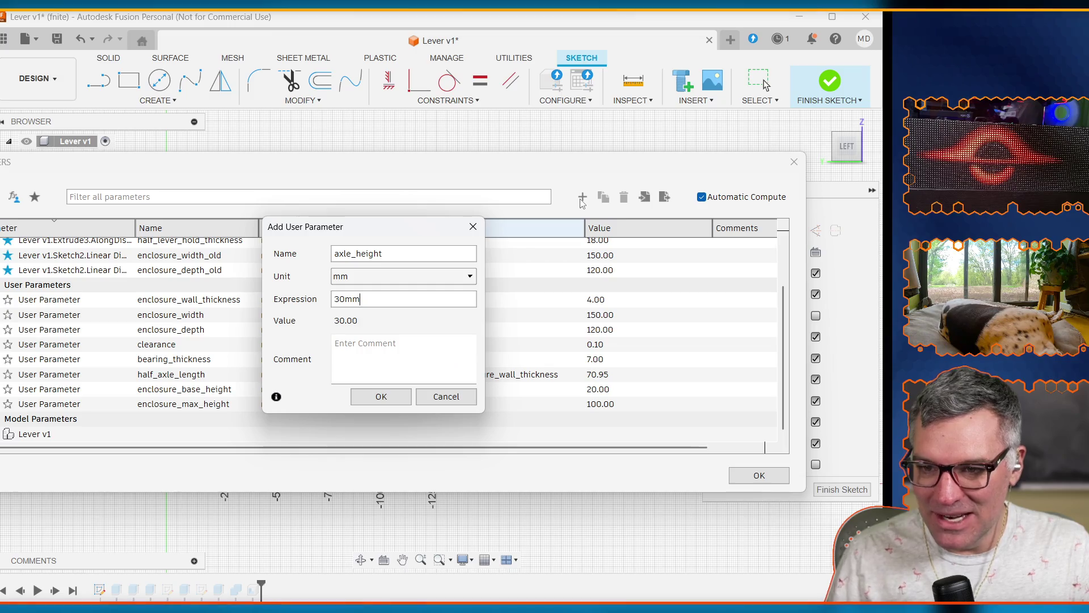
text(m)
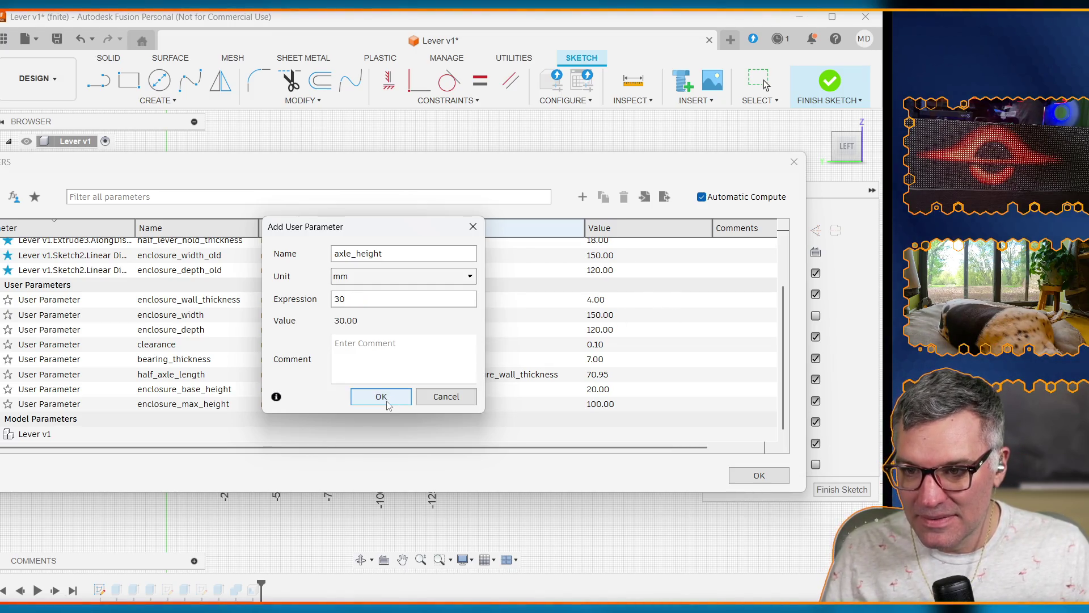
click(382, 394)
click(758, 476)
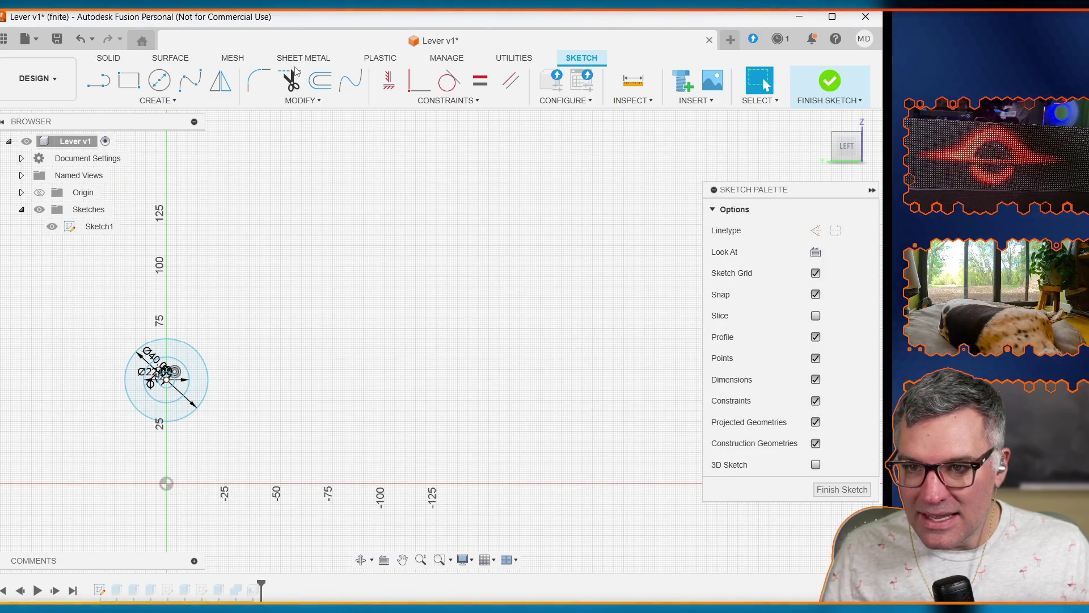
Step: Dimension the axle circle centre vertically from the origin as axle_height (30 mm)
click(159, 101)
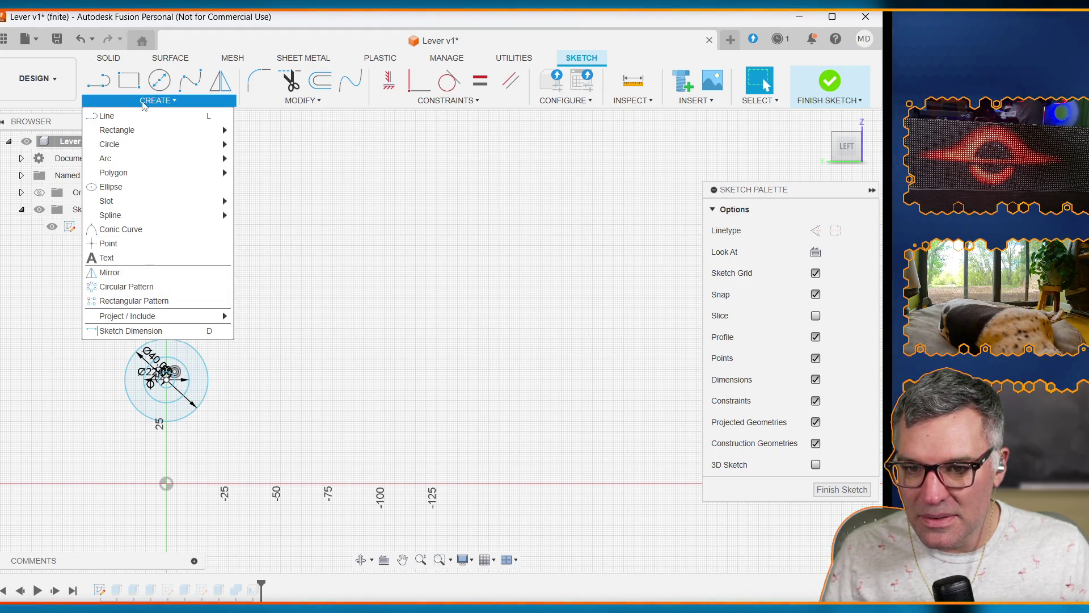
click(142, 331)
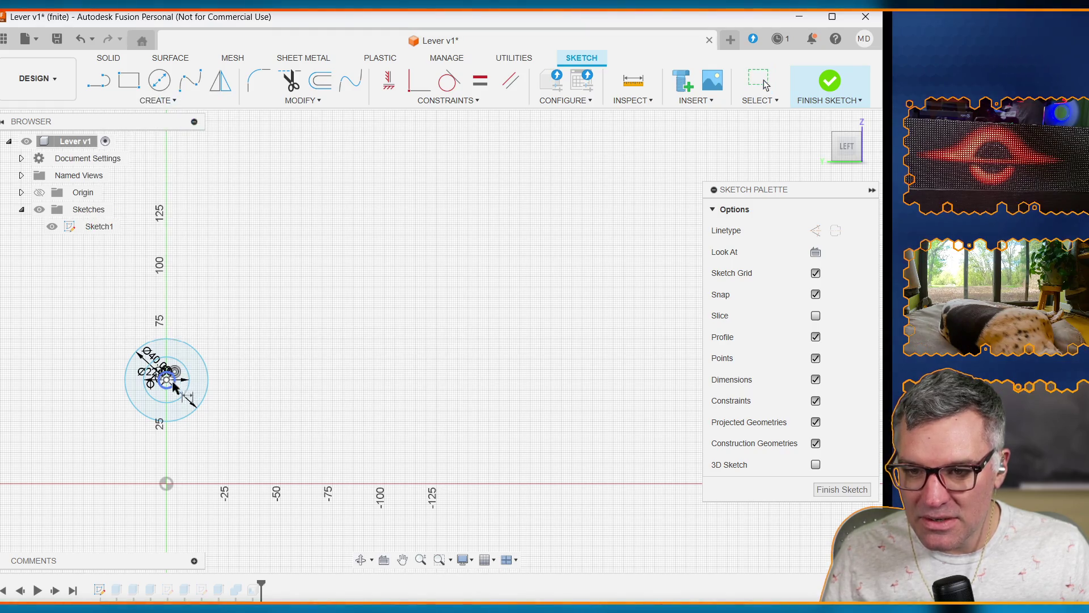
click(168, 380)
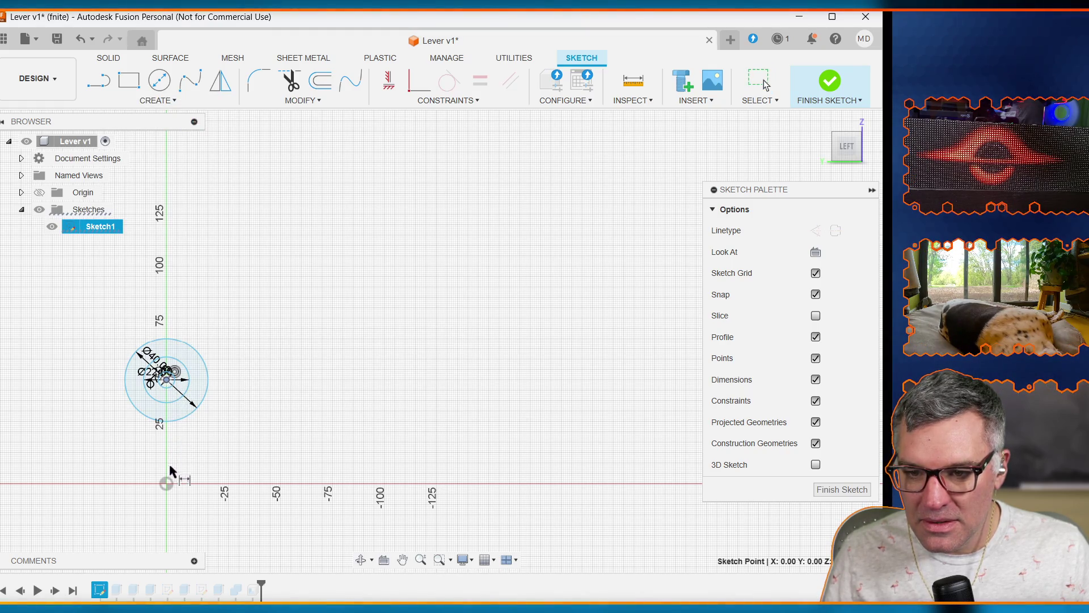
click(167, 484)
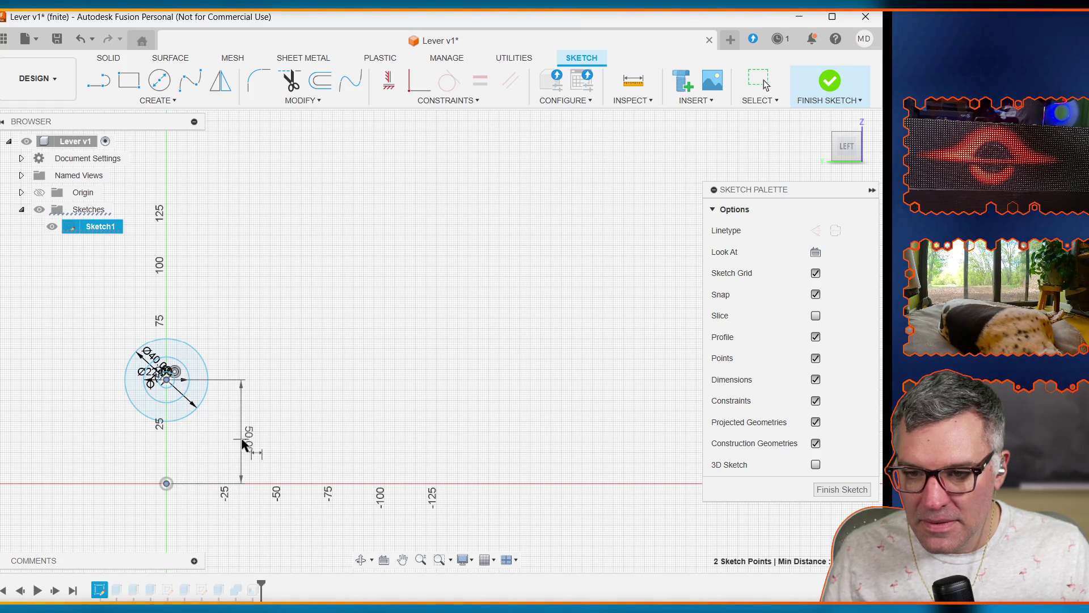
click(242, 439)
text(ax)
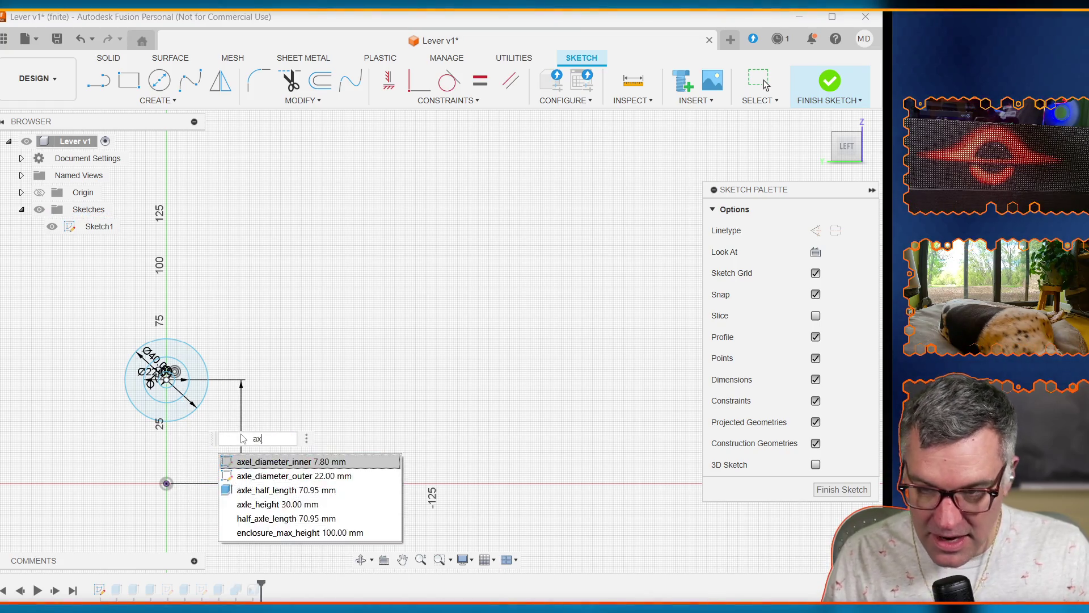
text(le_height)
key(Return)
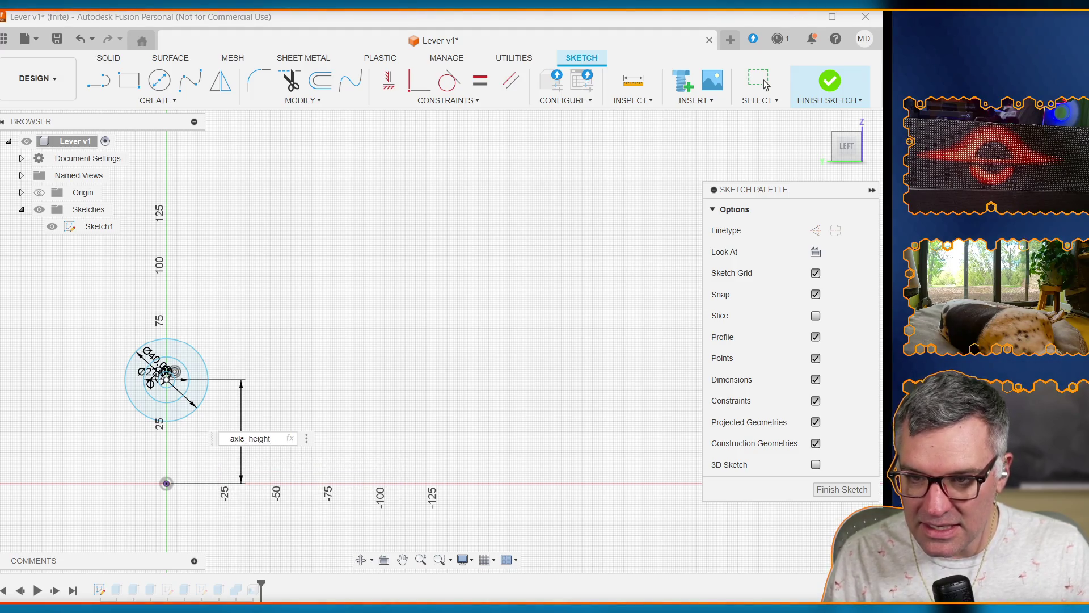
key(Return)
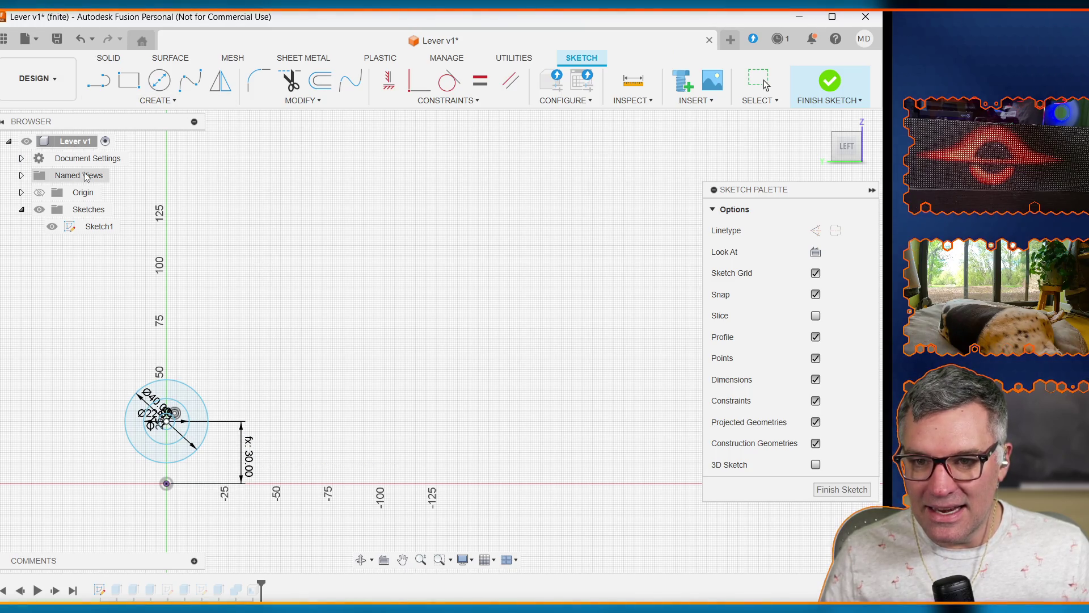
Step: Finish Sketch1 and make Body2 visible again in the browser
click(830, 81)
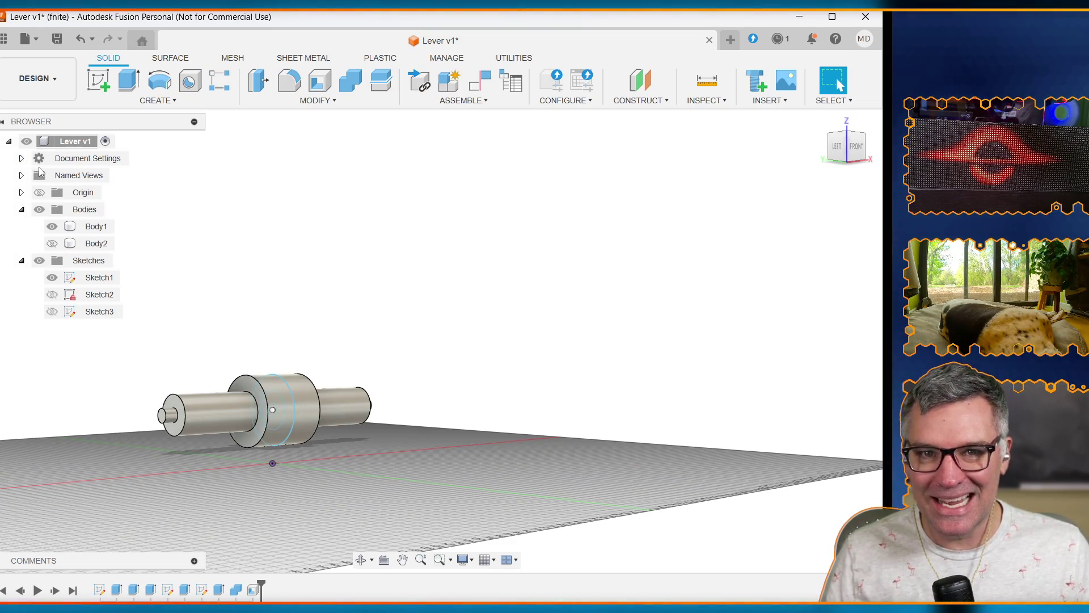
click(47, 193)
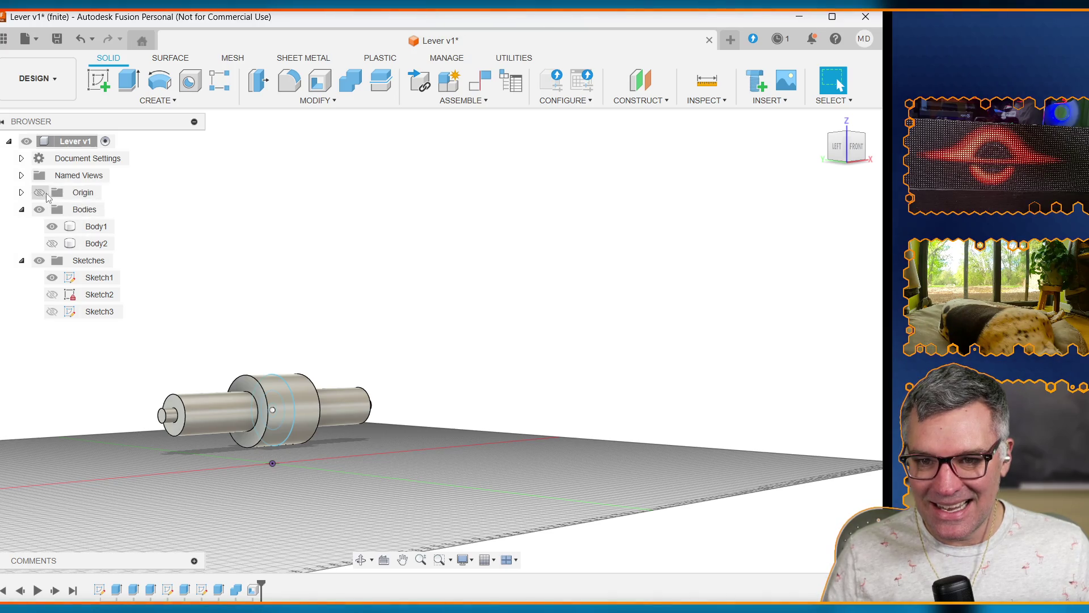
click(52, 243)
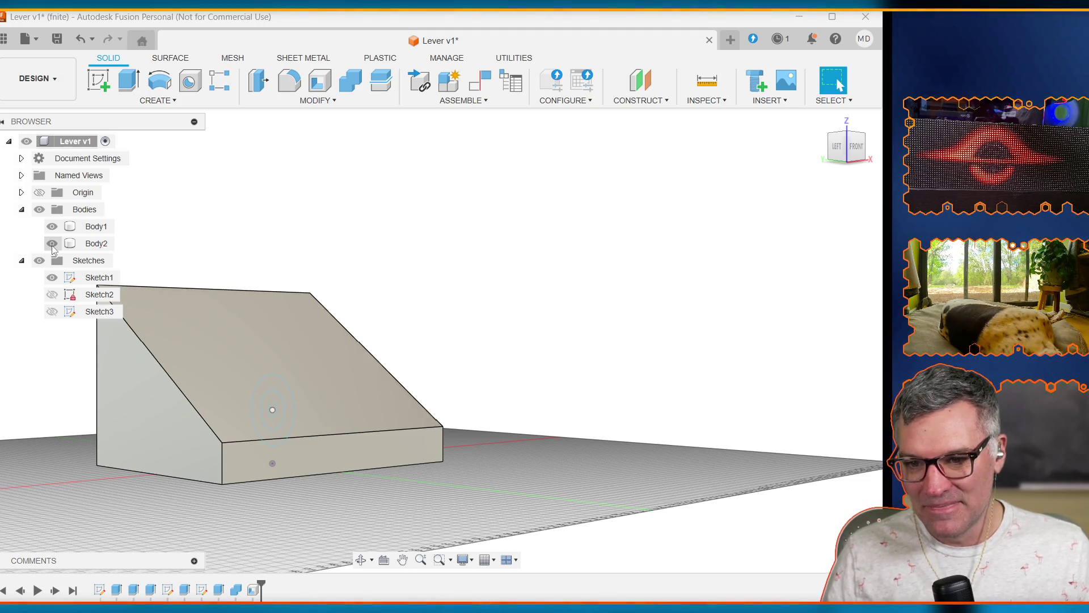
click(96, 244)
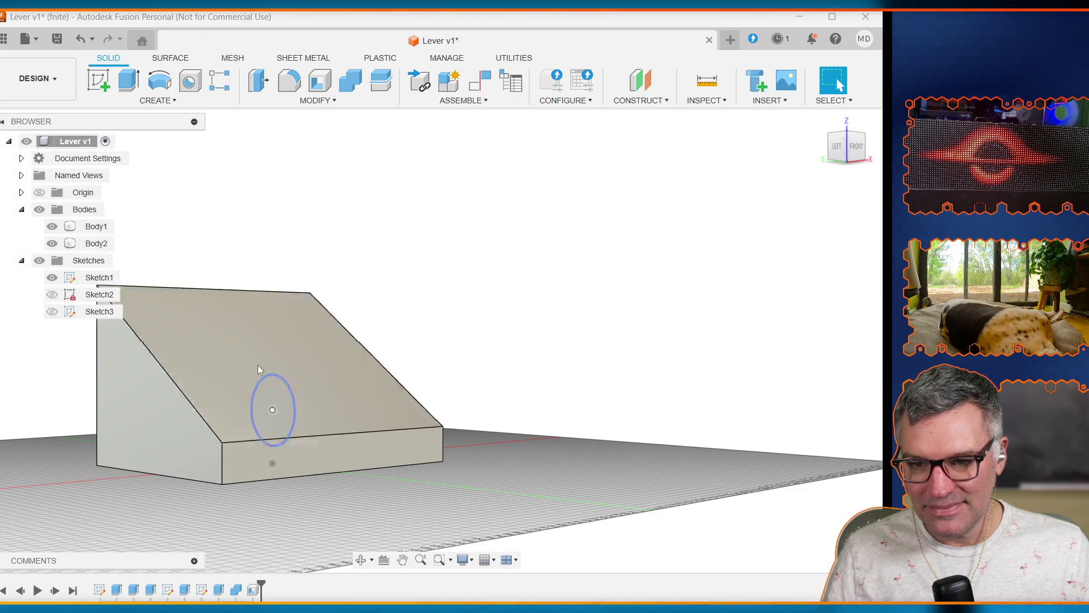
click(263, 287)
click(233, 379)
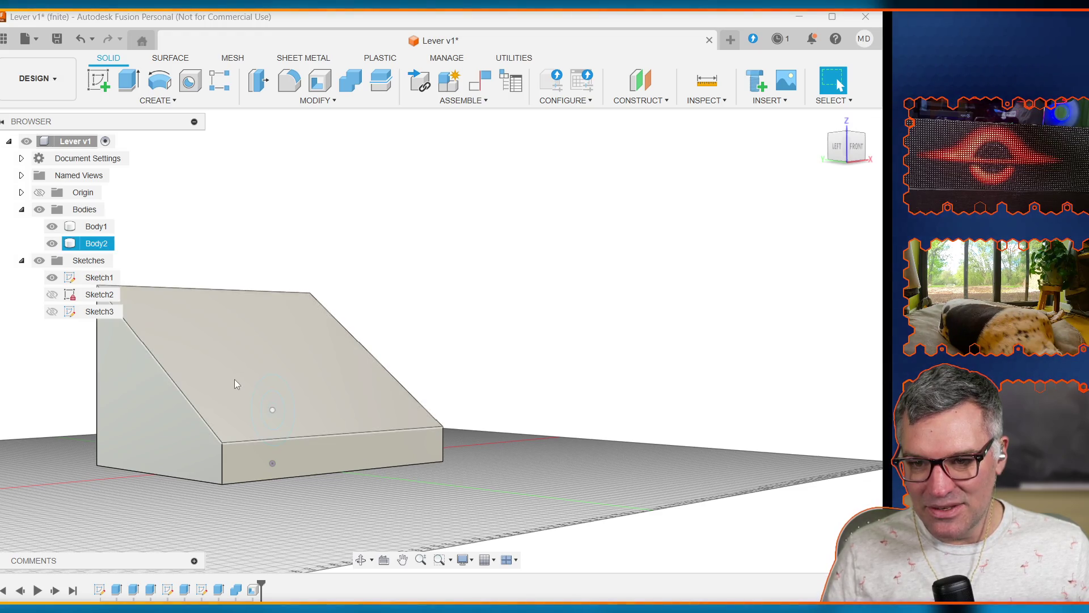
click(258, 304)
click(278, 310)
click(281, 291)
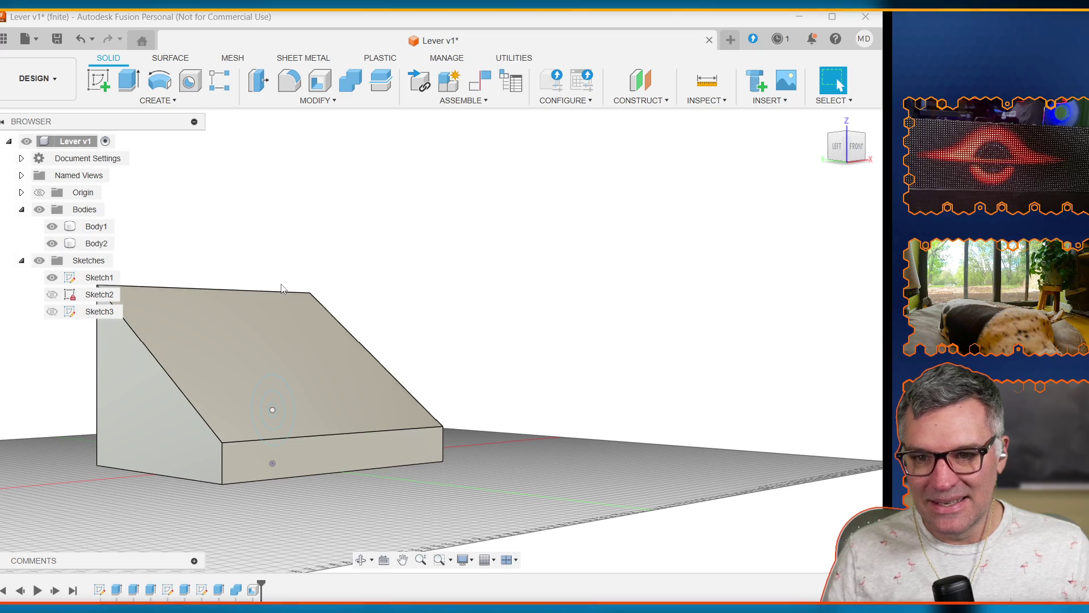
click(210, 334)
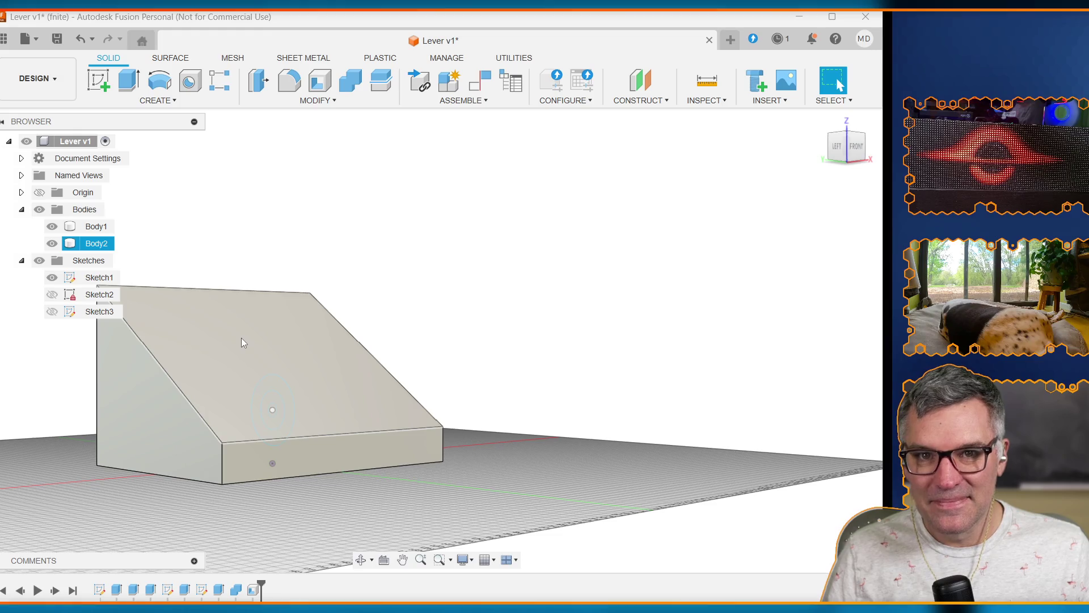
click(419, 244)
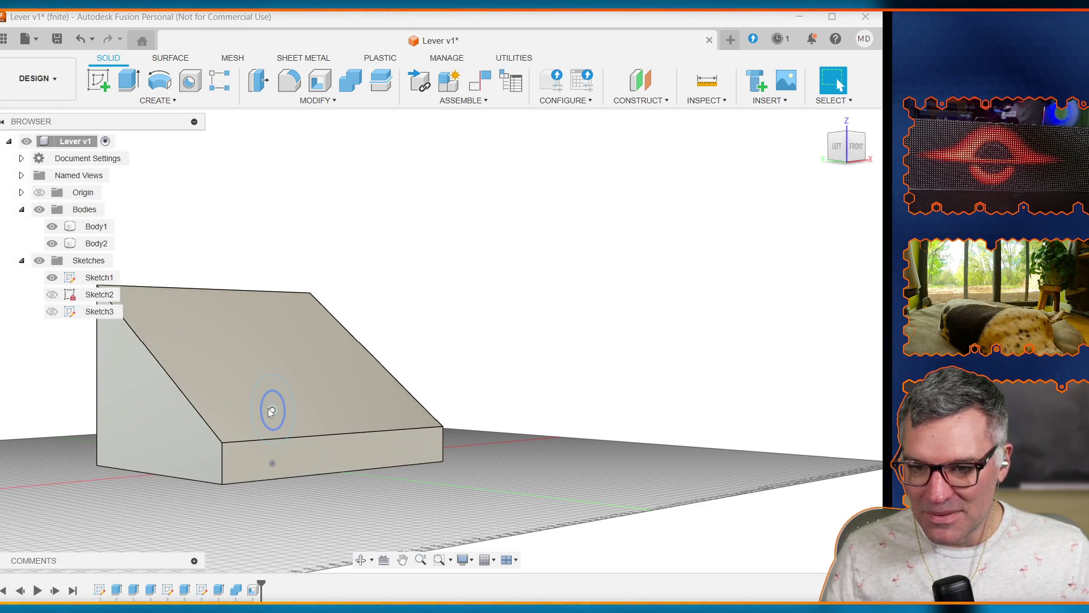
click(262, 370)
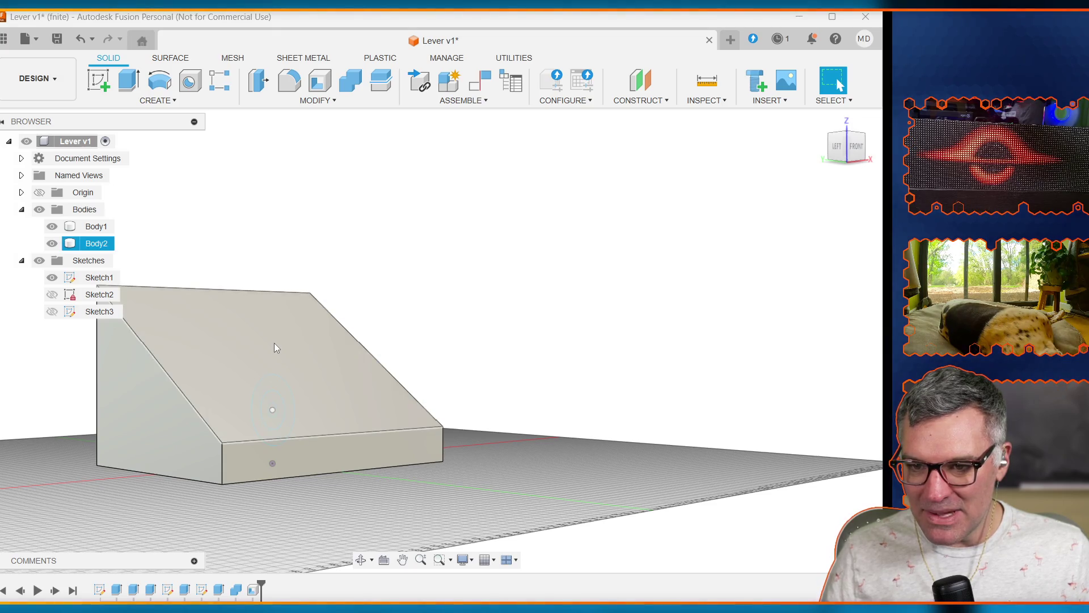
key(Escape)
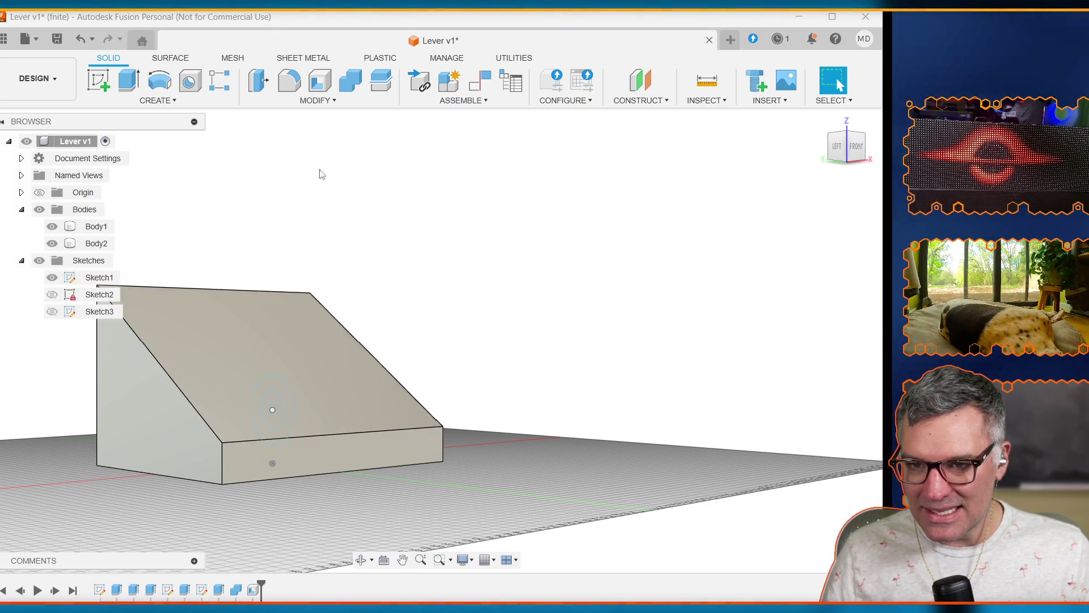
click(96, 243)
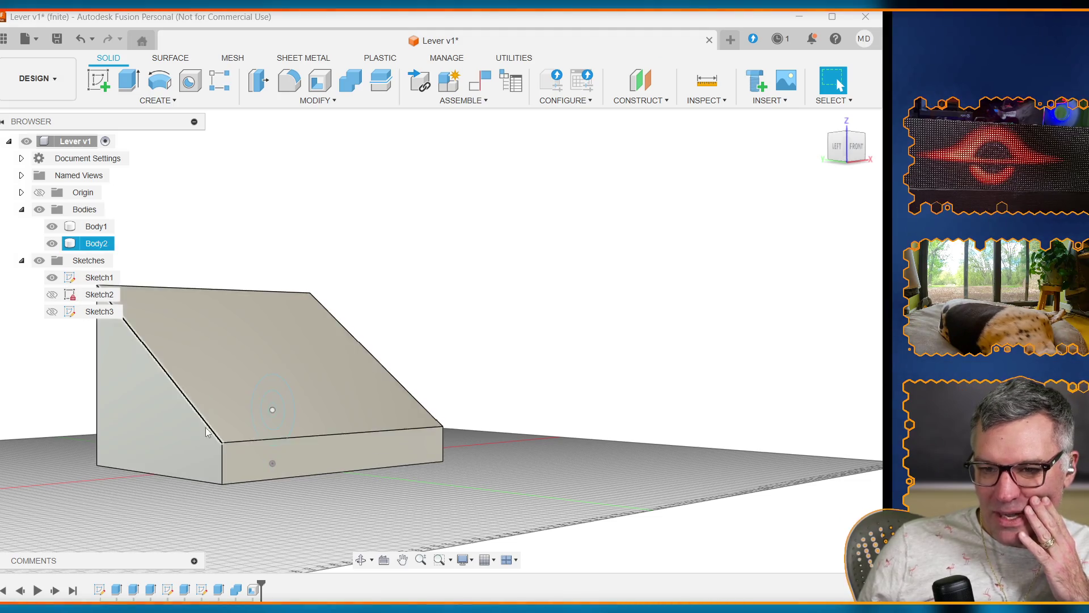
click(69, 463)
click(233, 436)
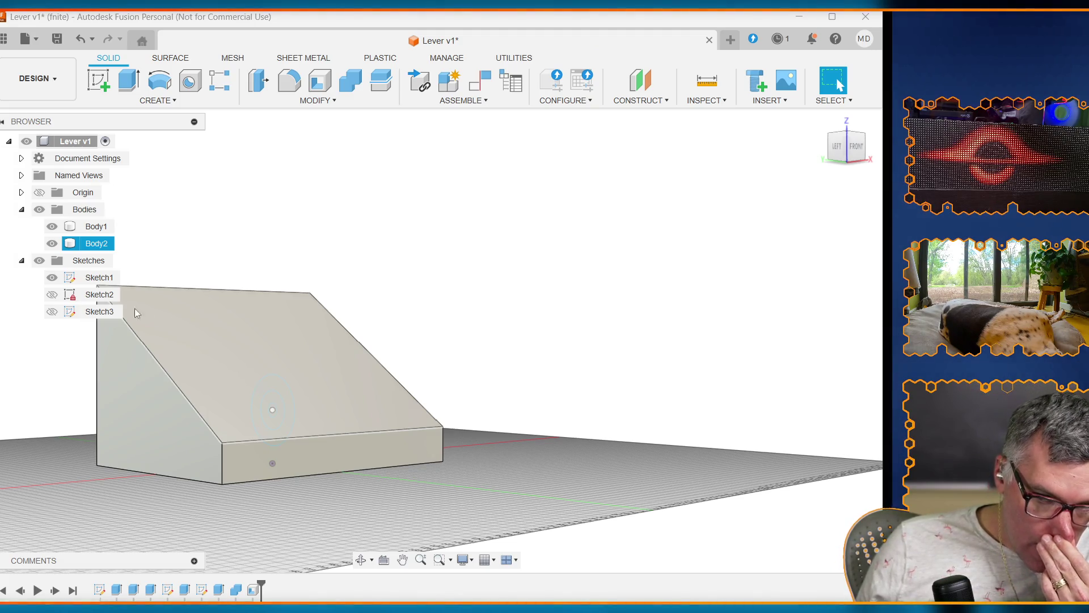
key(Escape)
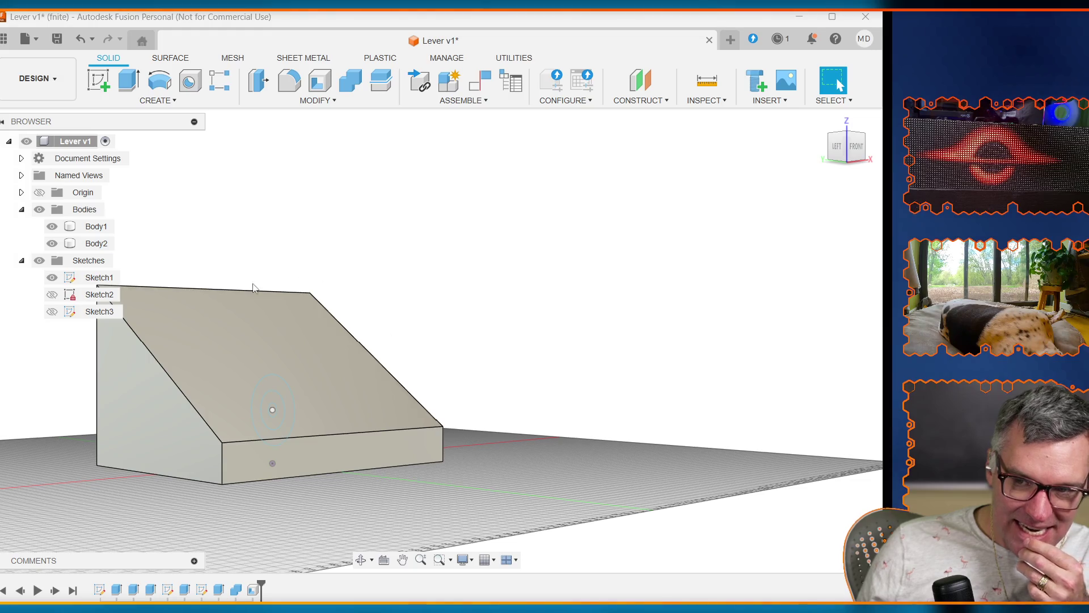
click(231, 336)
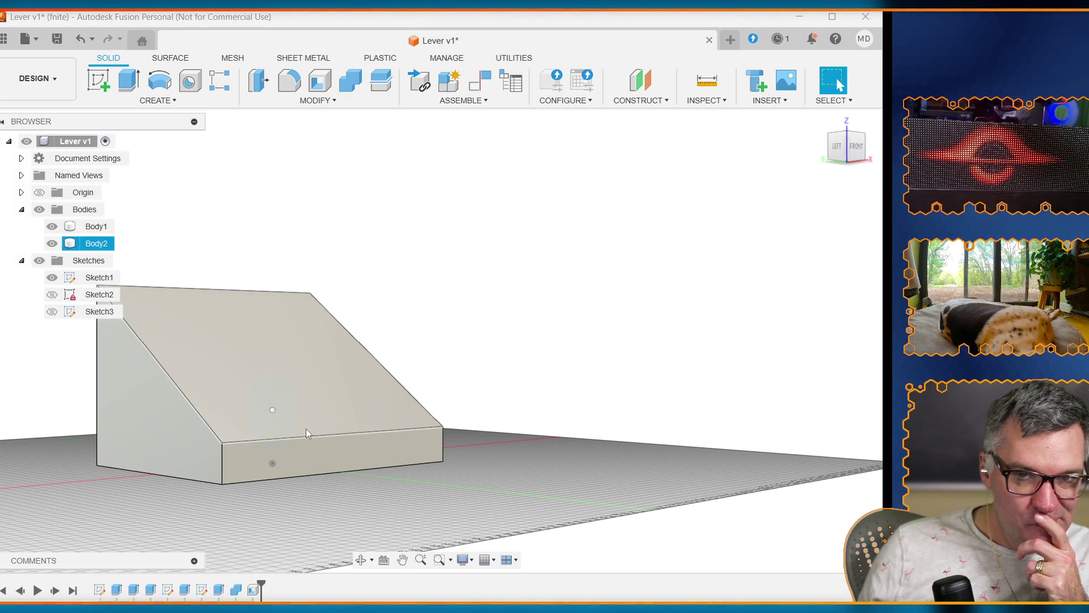
key(Escape)
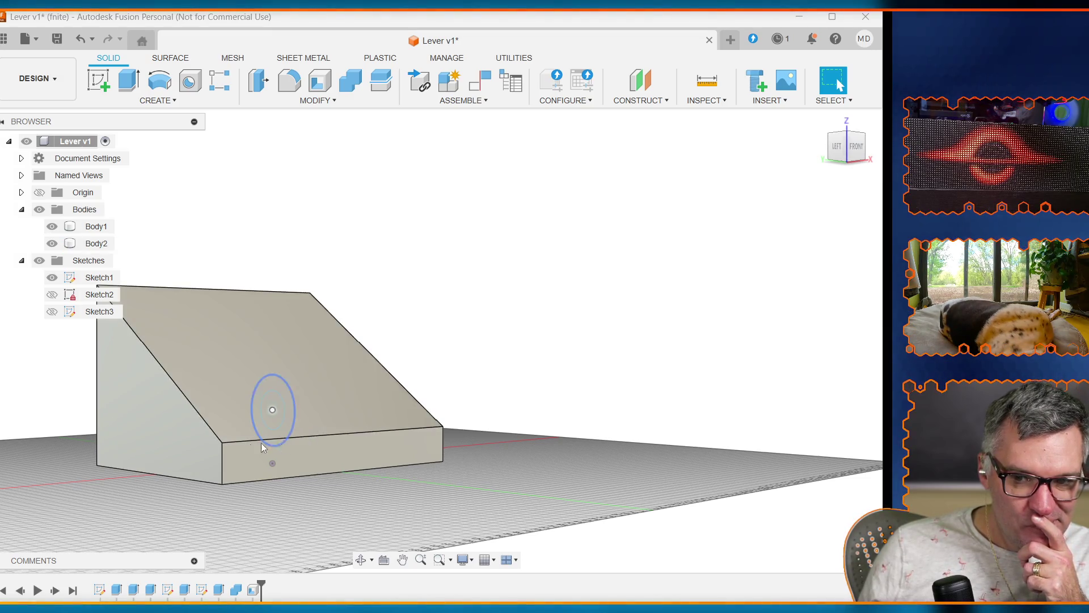
click(261, 444)
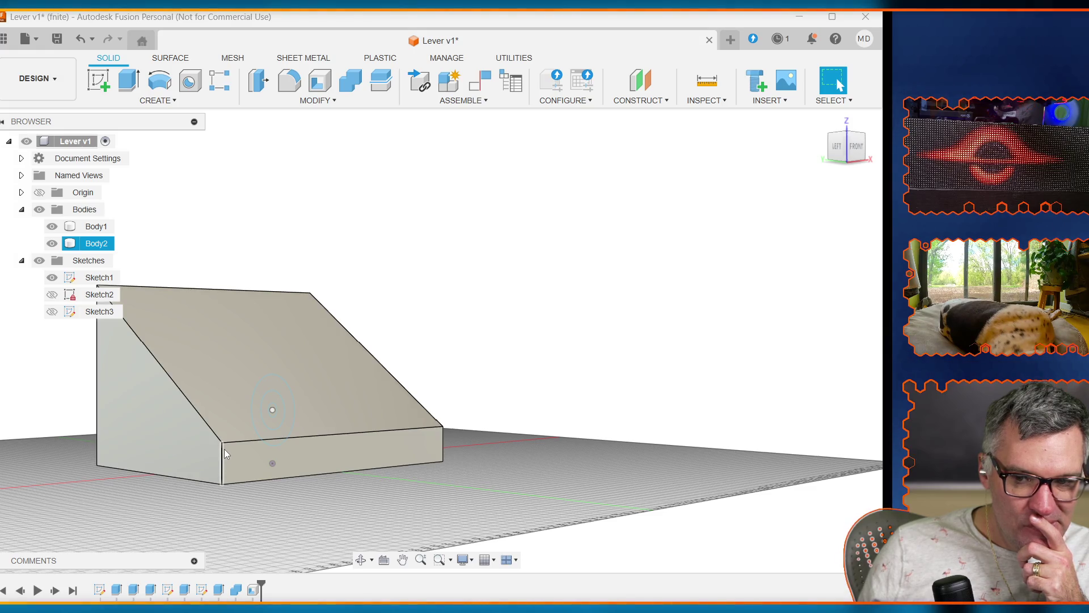
key(Escape)
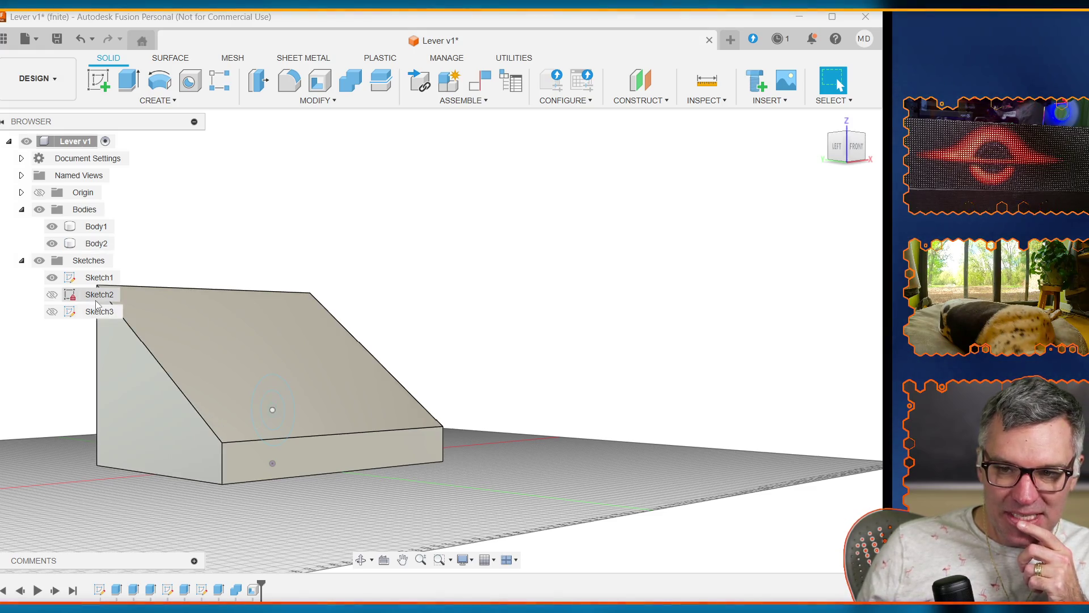
click(143, 384)
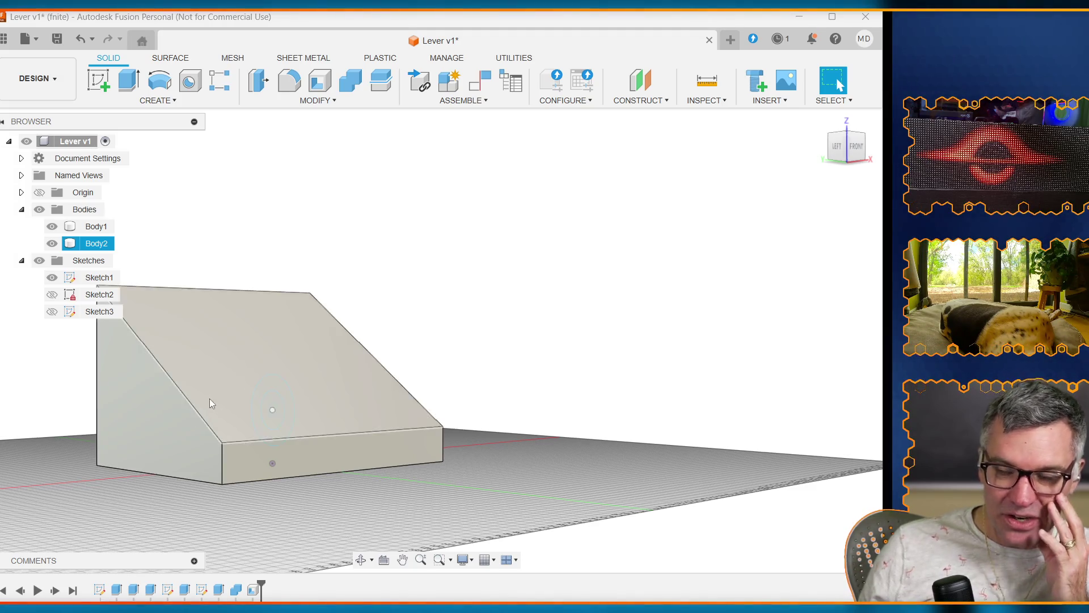
click(508, 361)
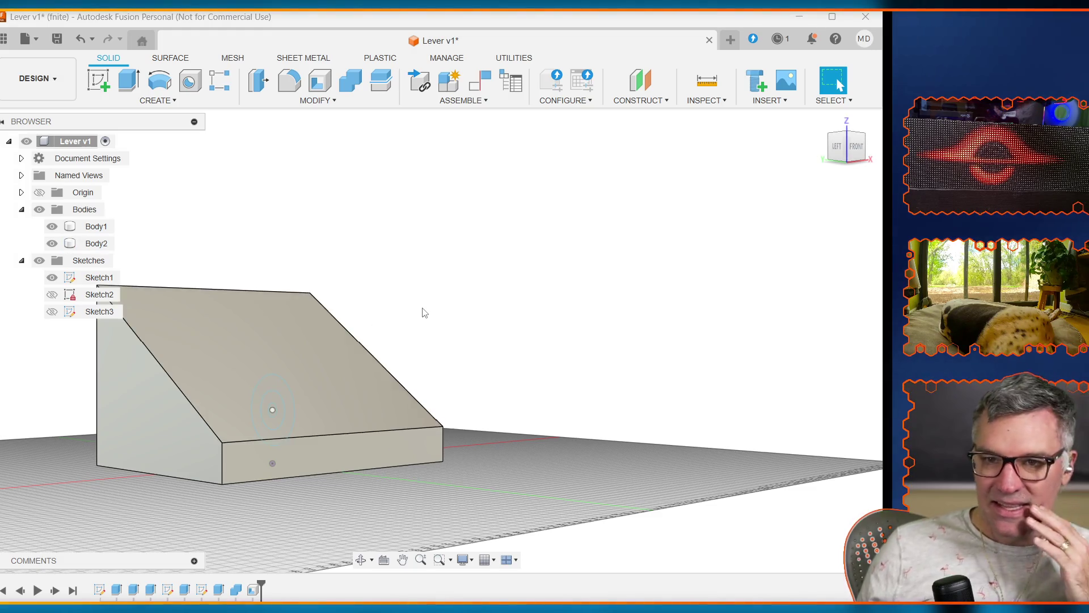
click(279, 308)
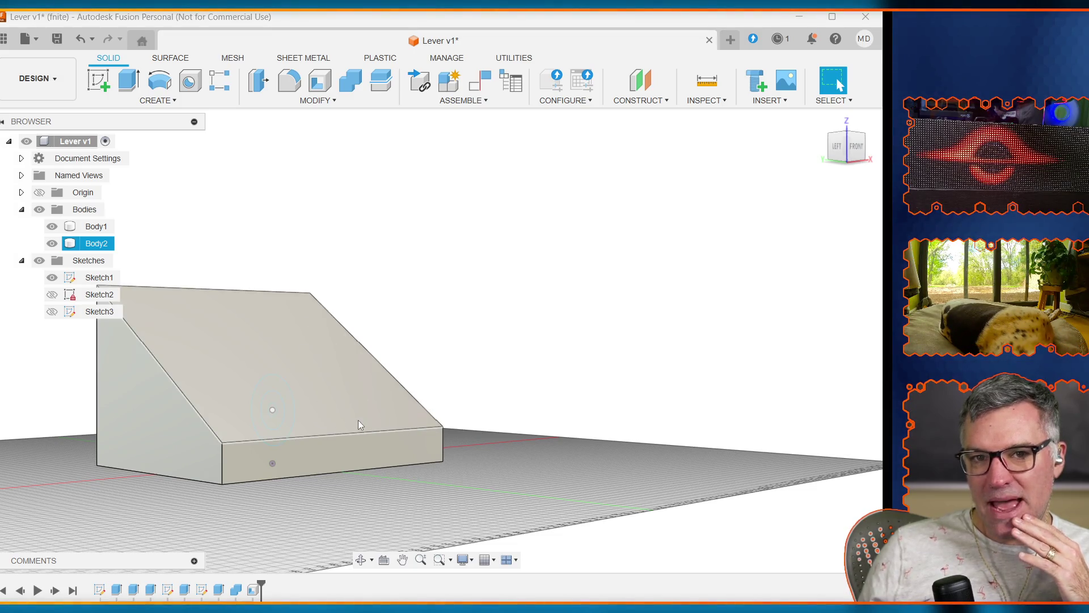
click(164, 483)
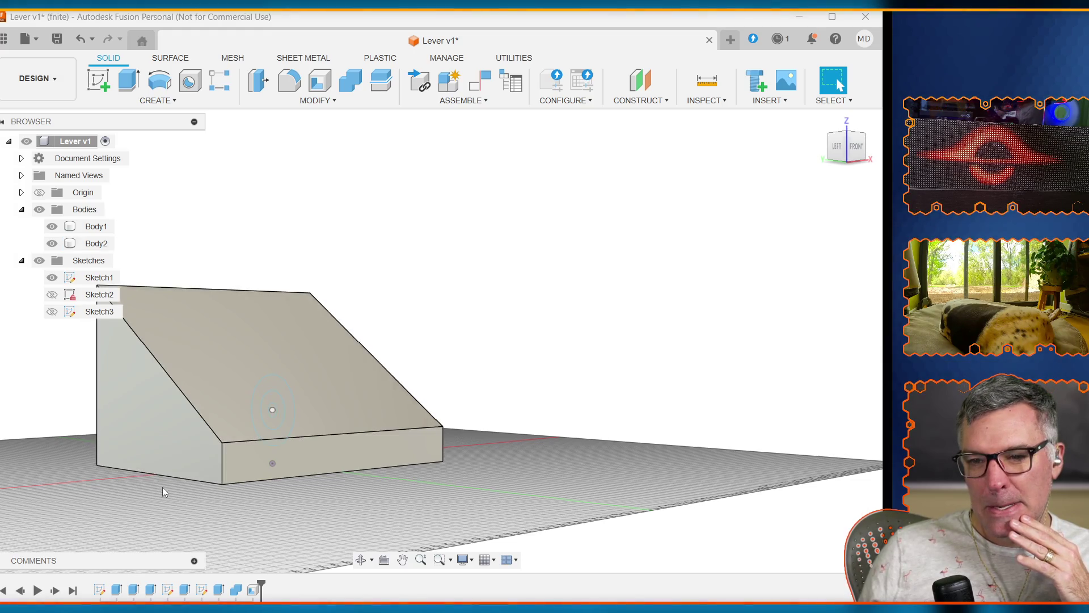
click(162, 420)
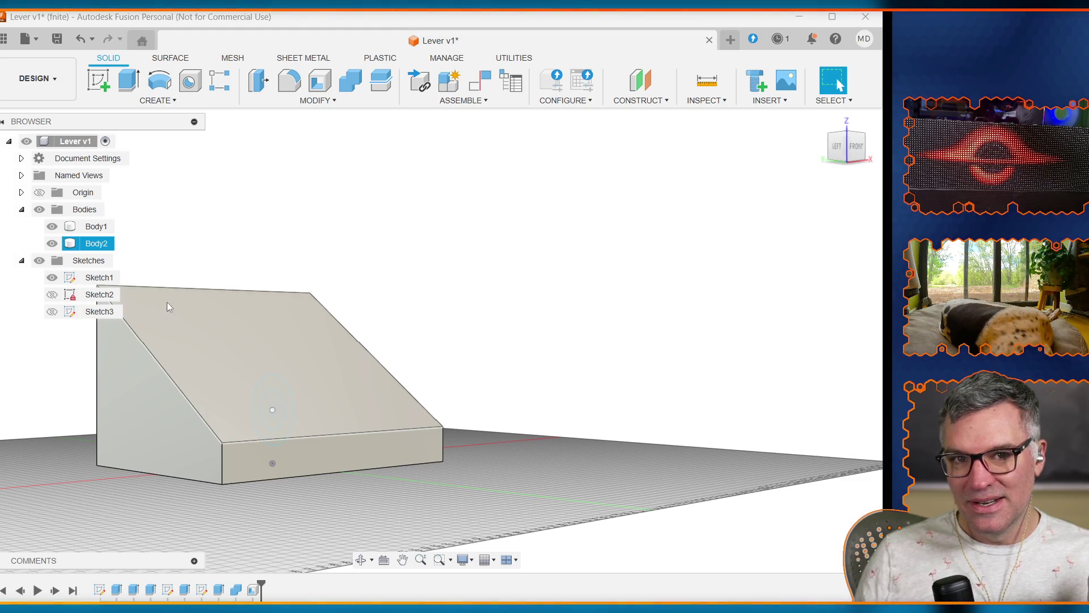
click(509, 299)
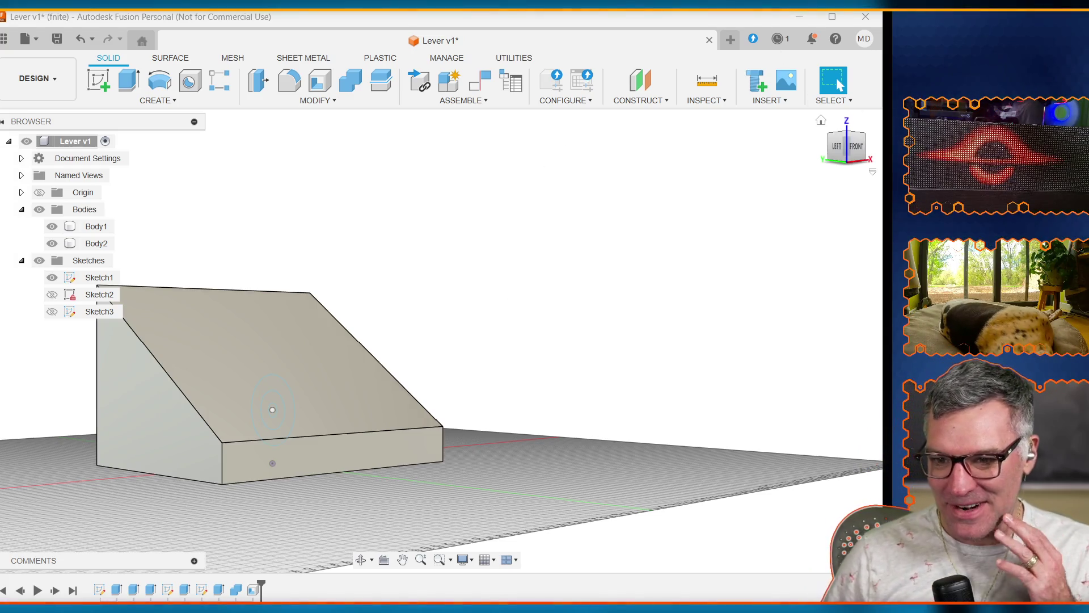
click(221, 337)
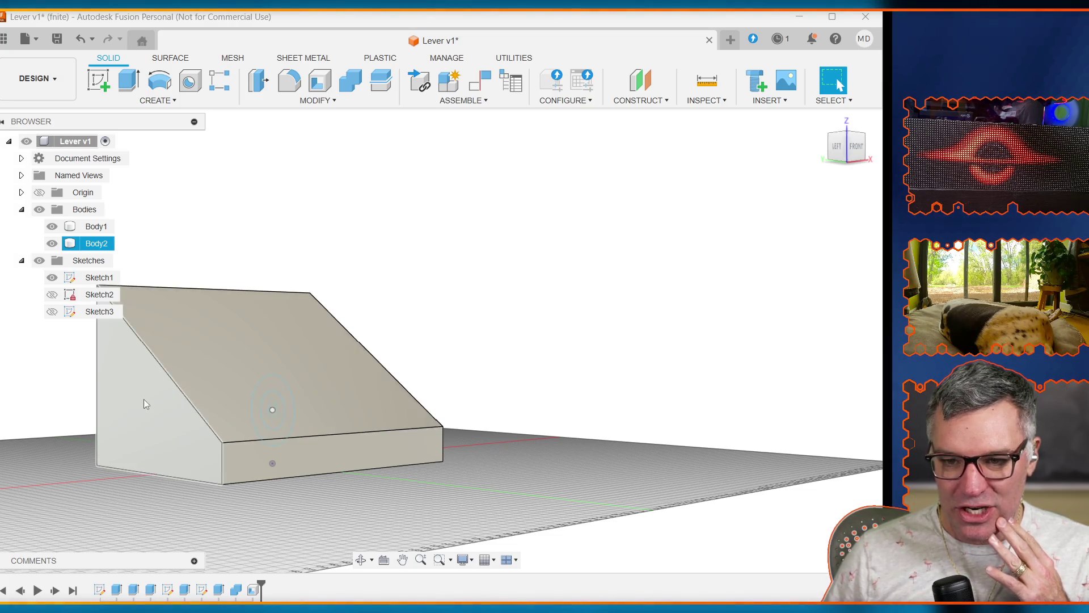
click(180, 491)
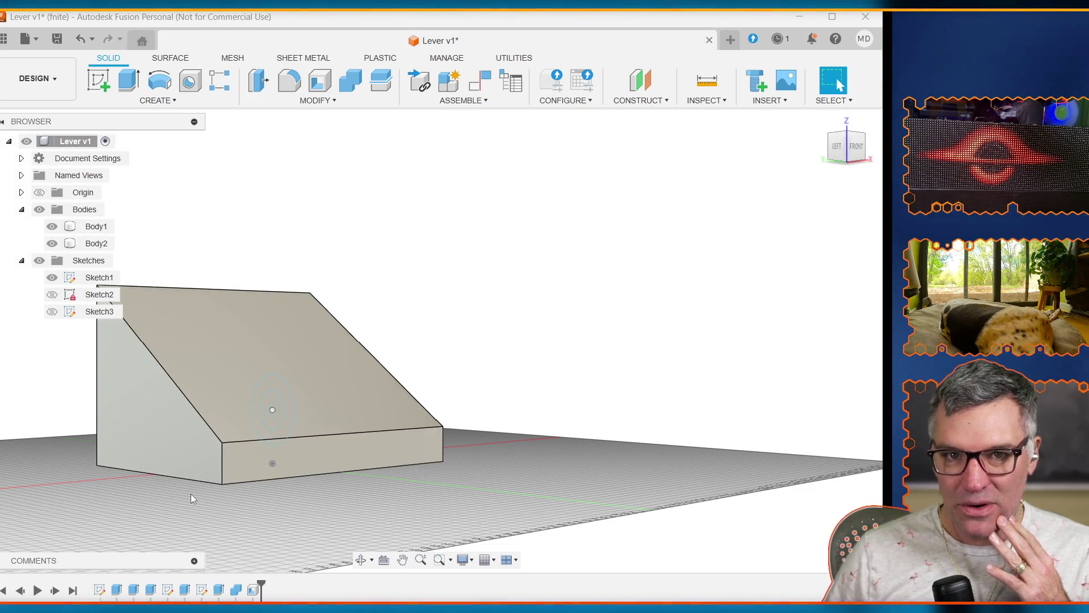
click(250, 388)
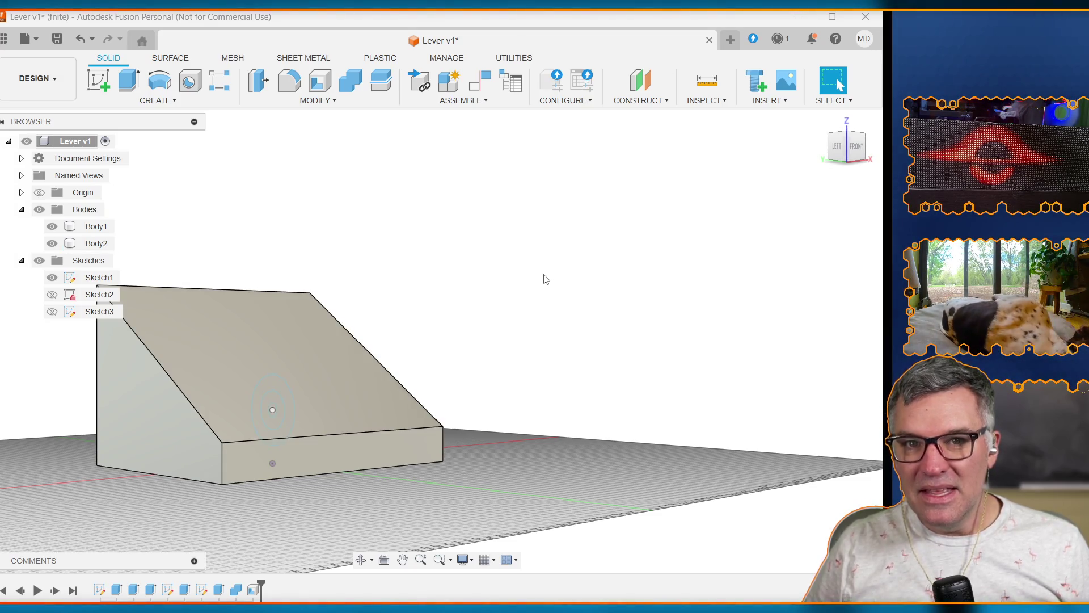
click(245, 325)
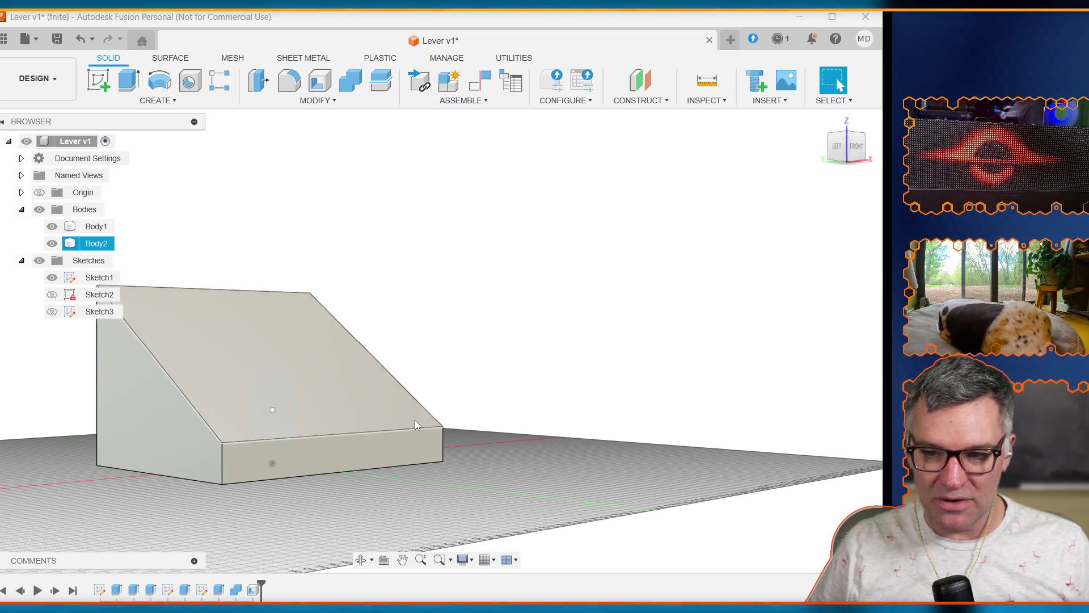
click(222, 460)
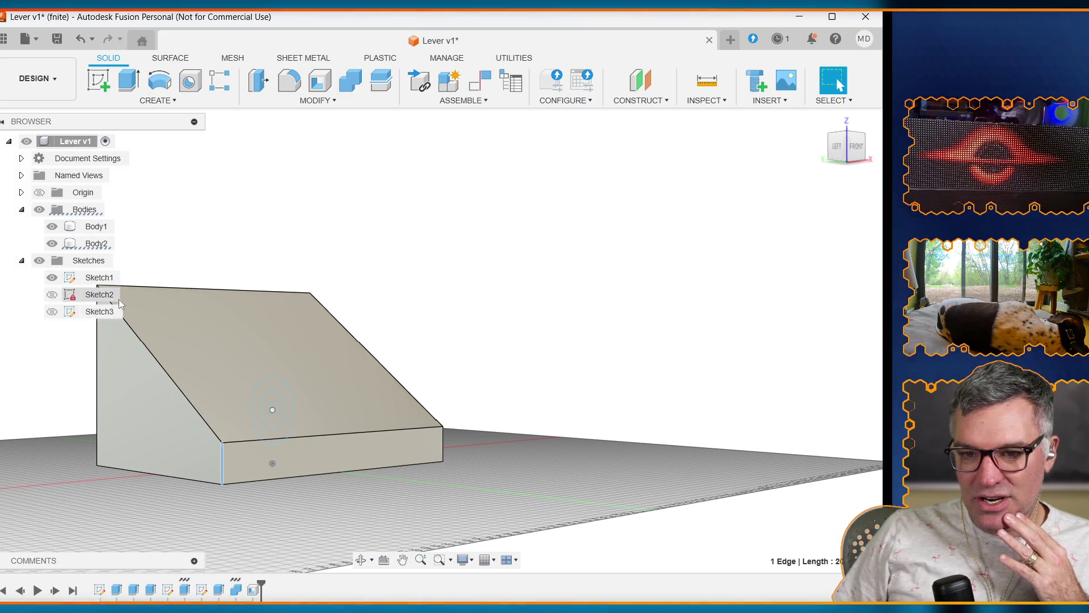
Step: Select Body2, then its sloped top face to read the face area
click(94, 244)
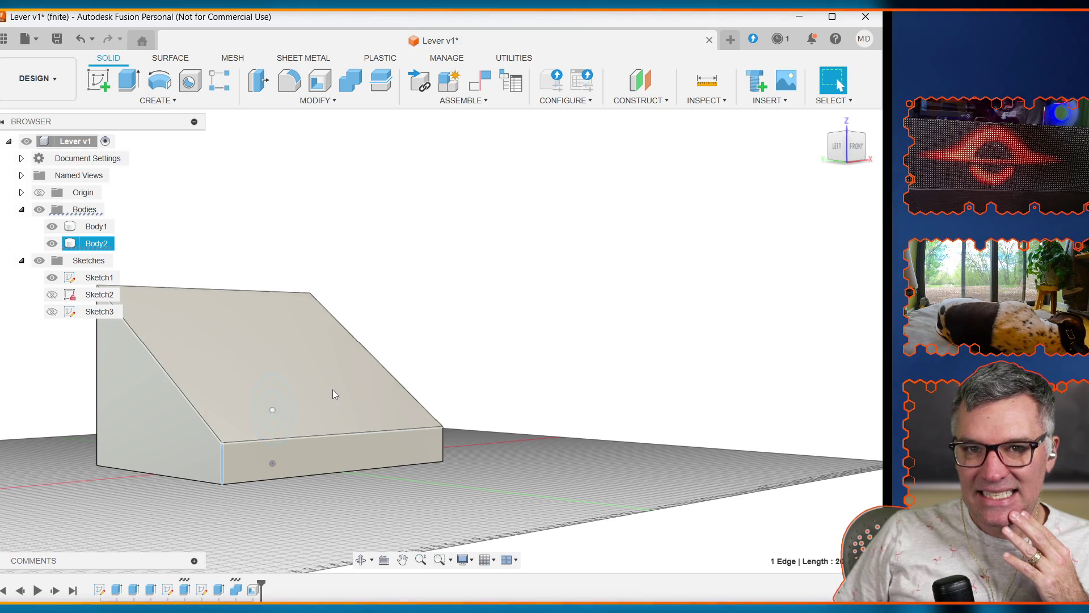
click(342, 286)
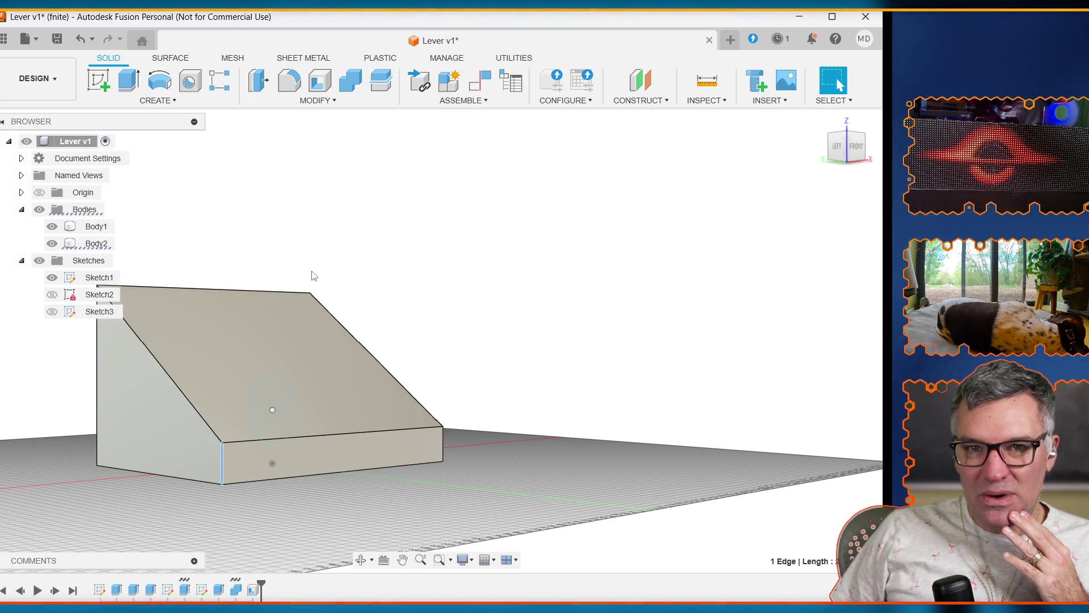
click(283, 331)
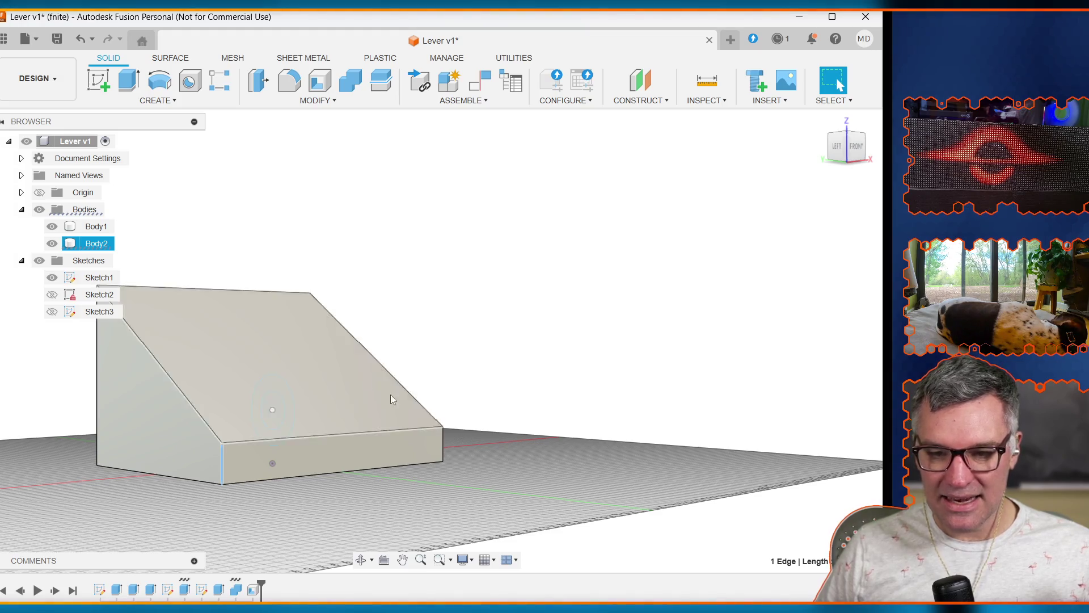
click(128, 309)
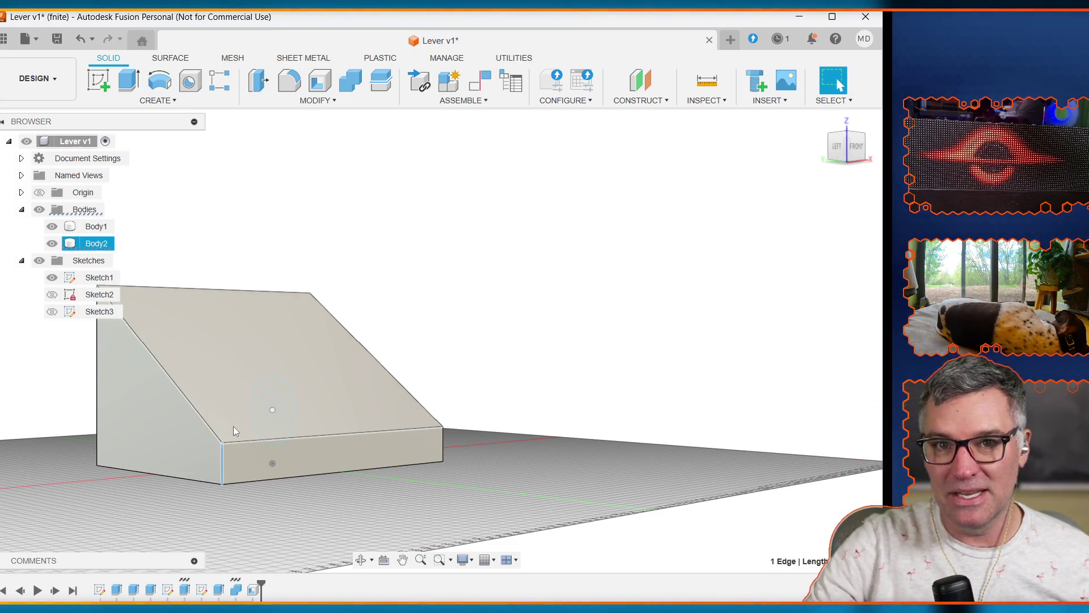
click(233, 427)
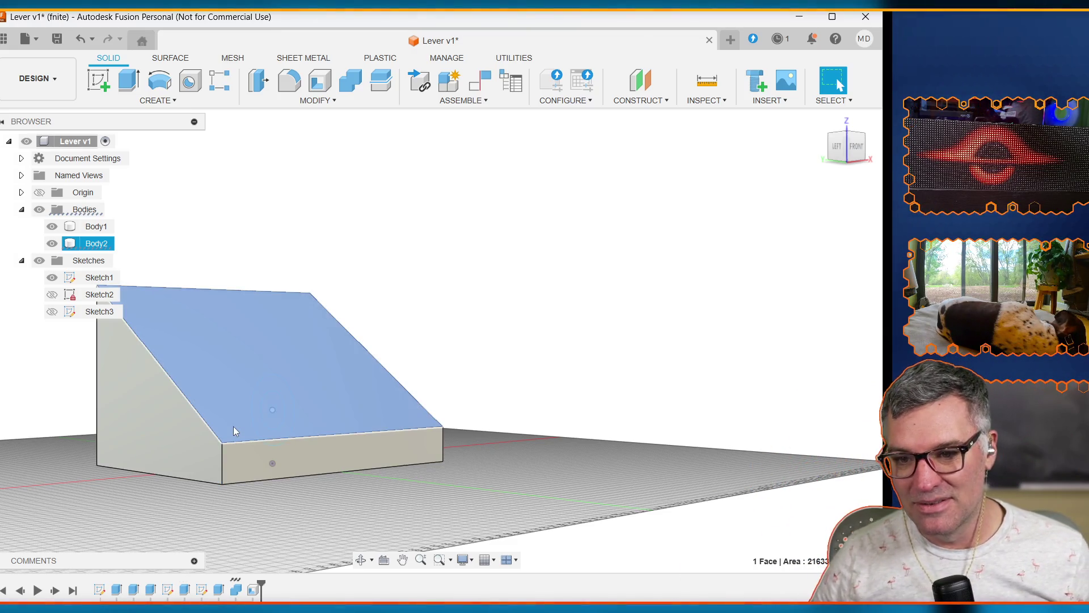
click(418, 298)
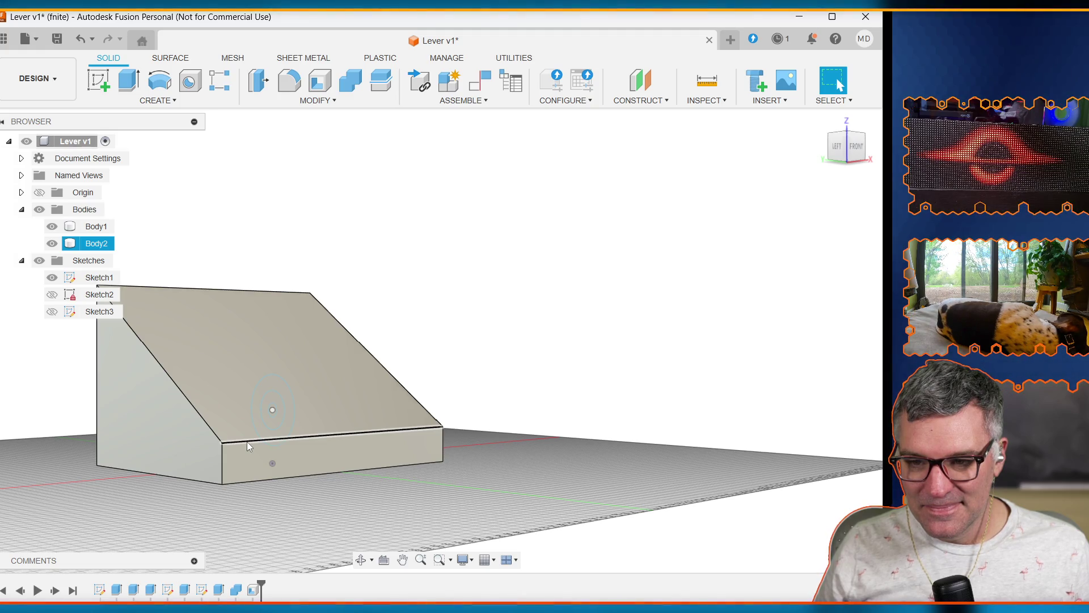
click(247, 441)
click(506, 396)
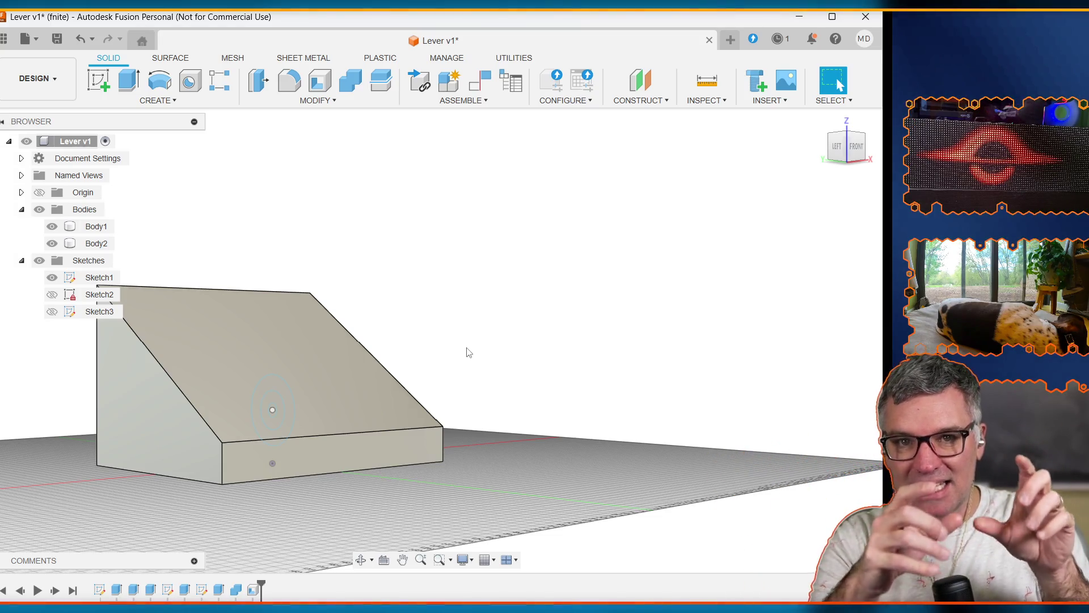
click(243, 417)
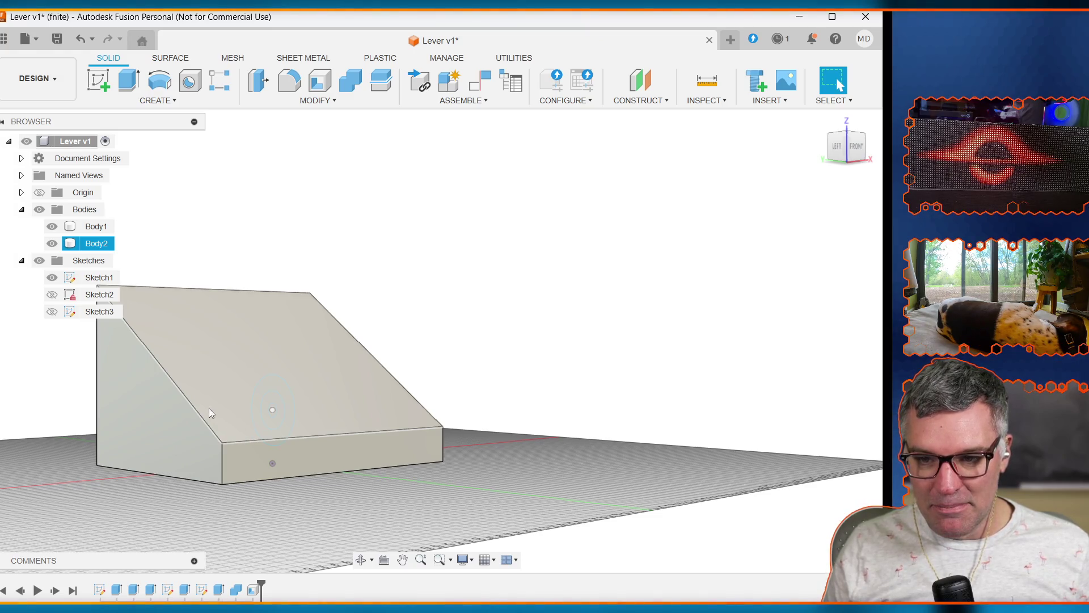
click(249, 421)
click(233, 426)
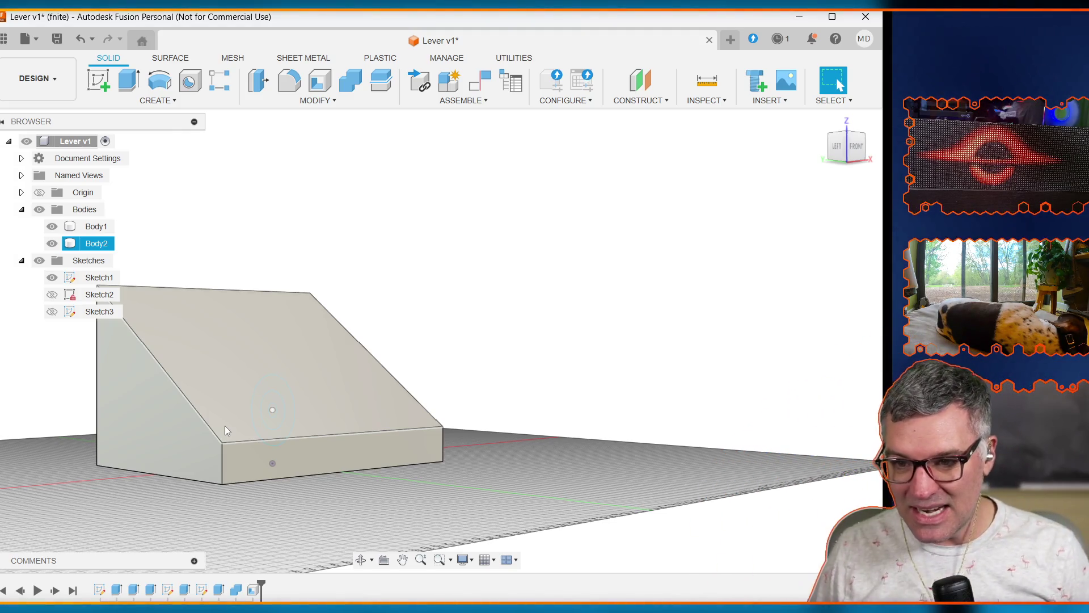
click(474, 375)
click(209, 349)
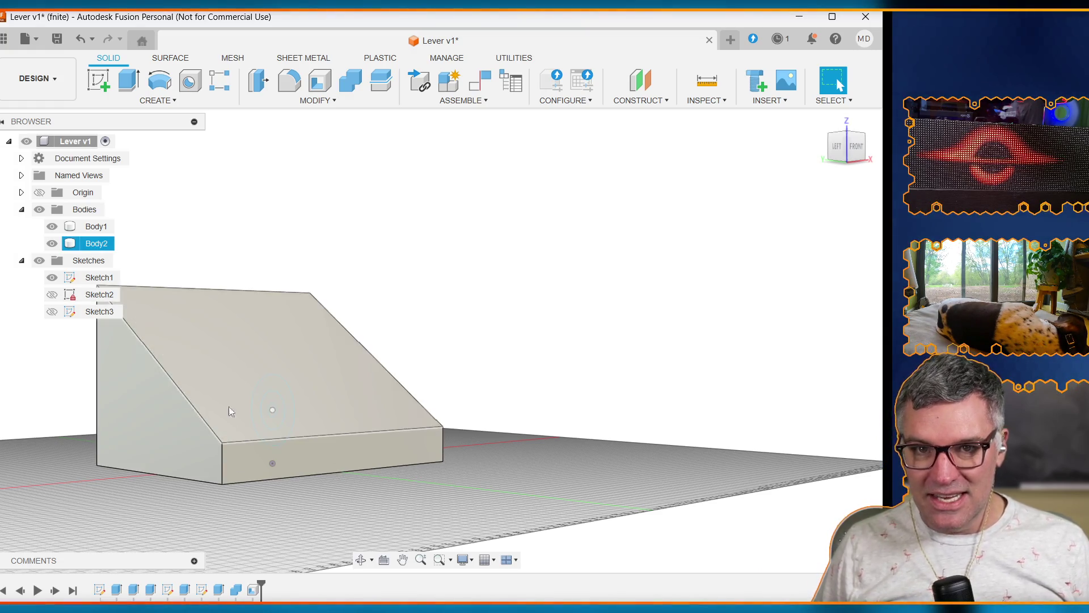
click(486, 414)
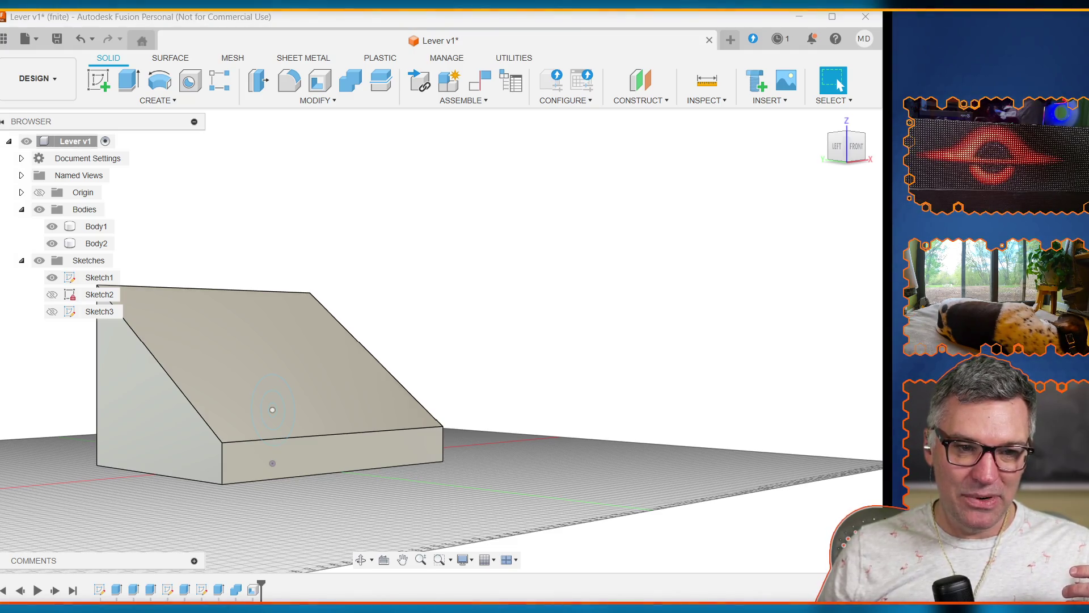
drag(0, 29, 353, 29)
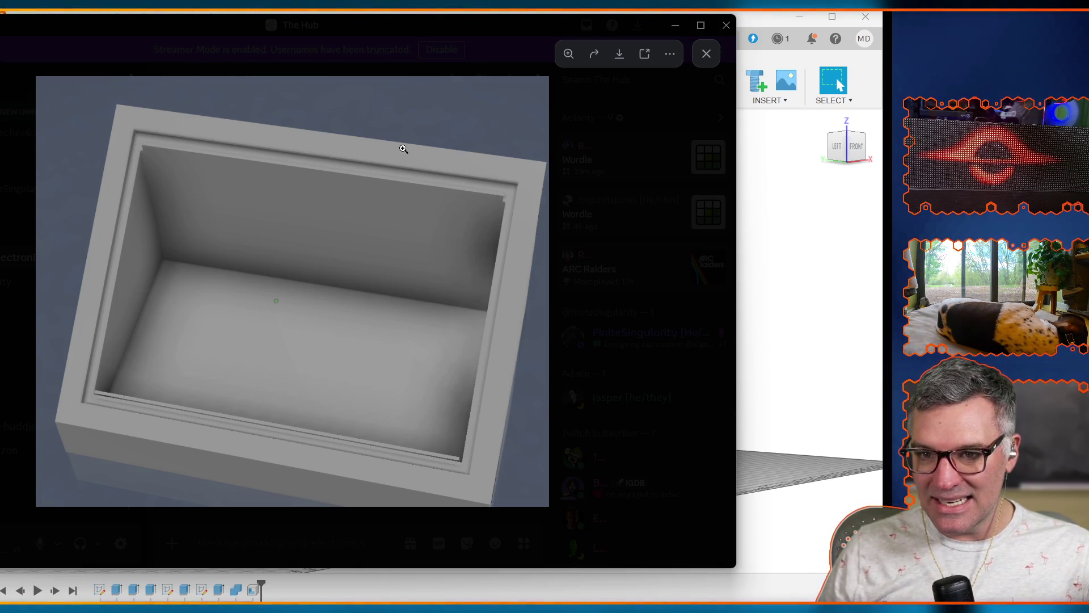
key(alt+Tab)
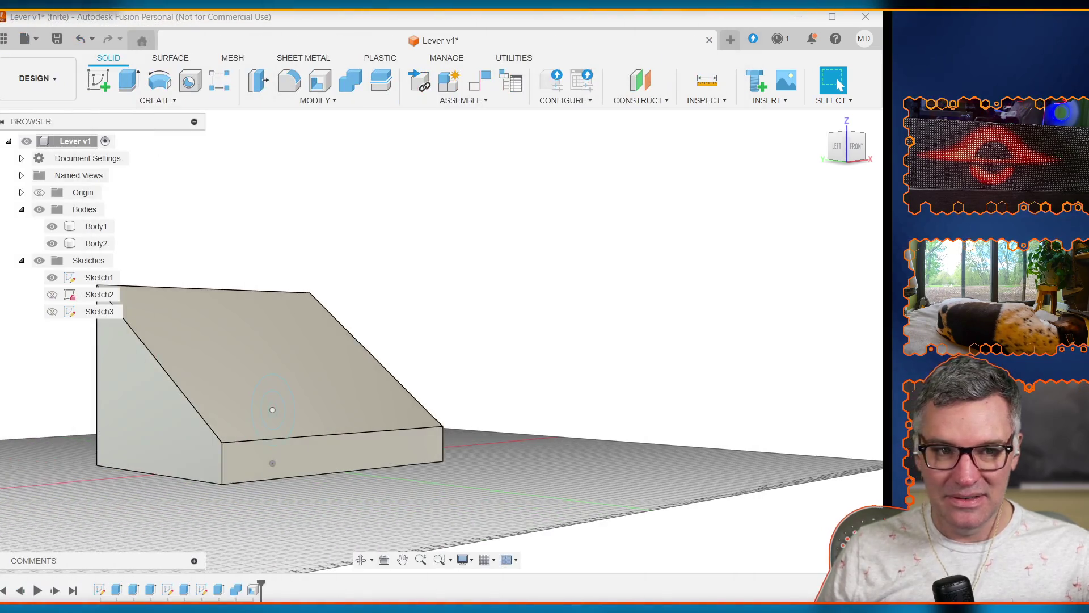